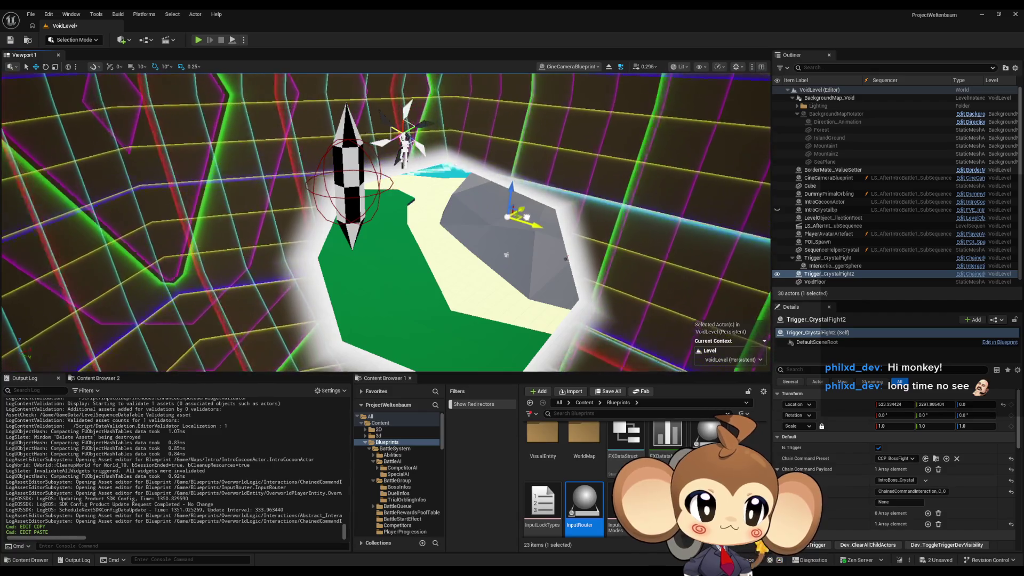
- Rename Trigger_CrystalFight2 to Trigger_PrimalOrblingFight and shift it over toward the grey rock
click(856, 274)
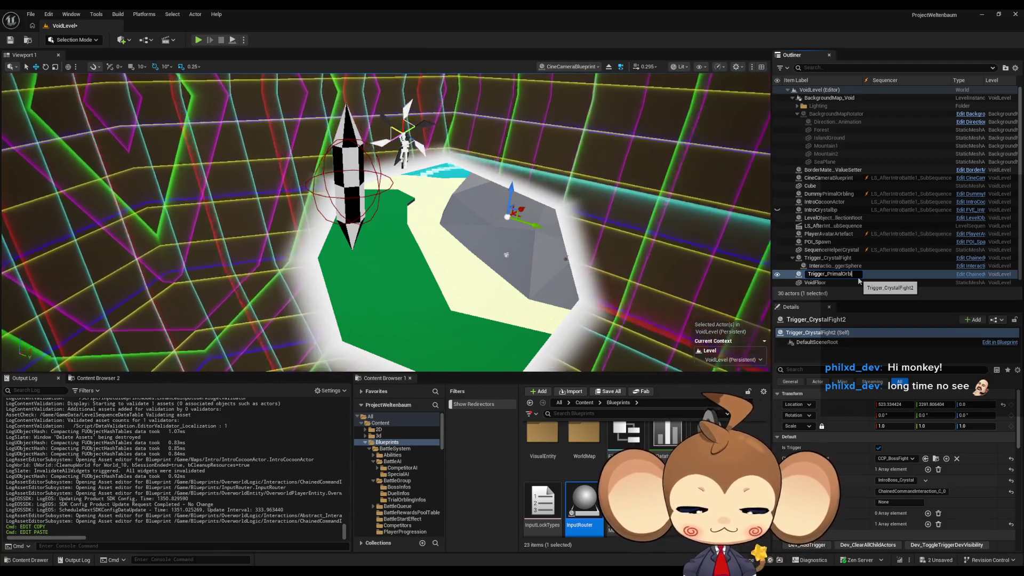
text(ht)
key(Return)
drag(590, 114, 683, 106)
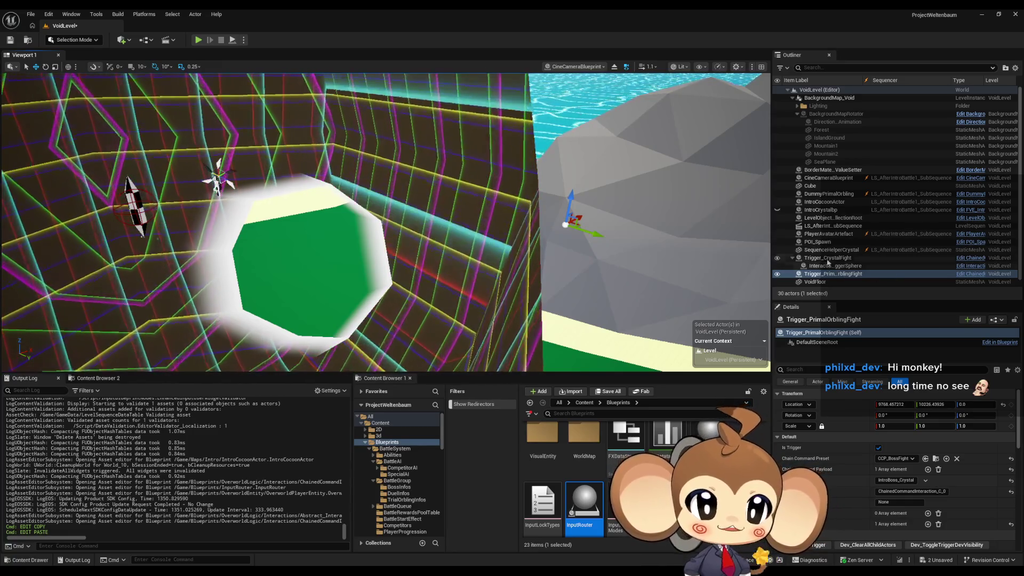
- Change the trigger's payload name from IntroBoss_Crystal to IntroBoss_PrimalOrbling
scroll(844, 240, down, 1)
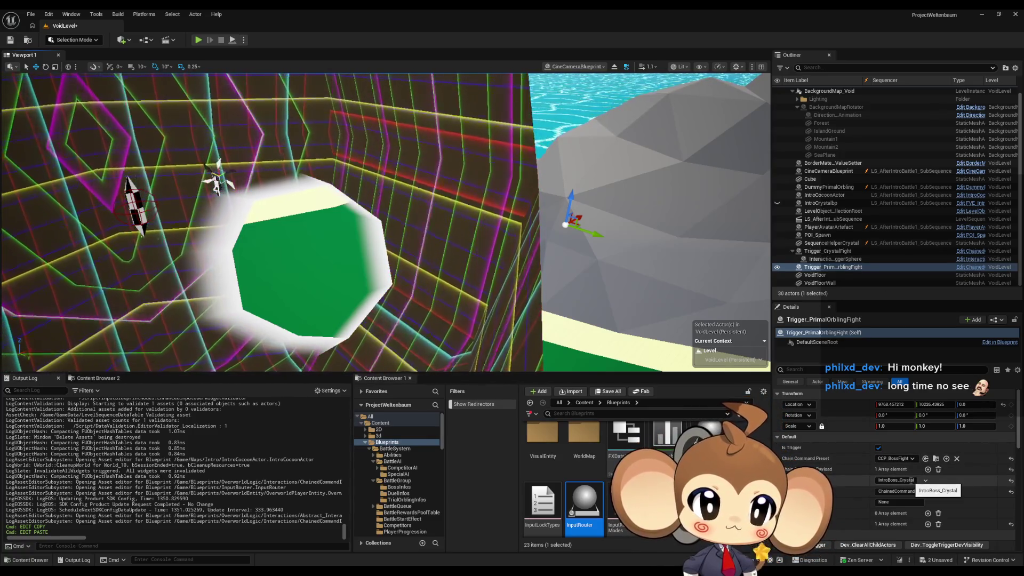
click(904, 481)
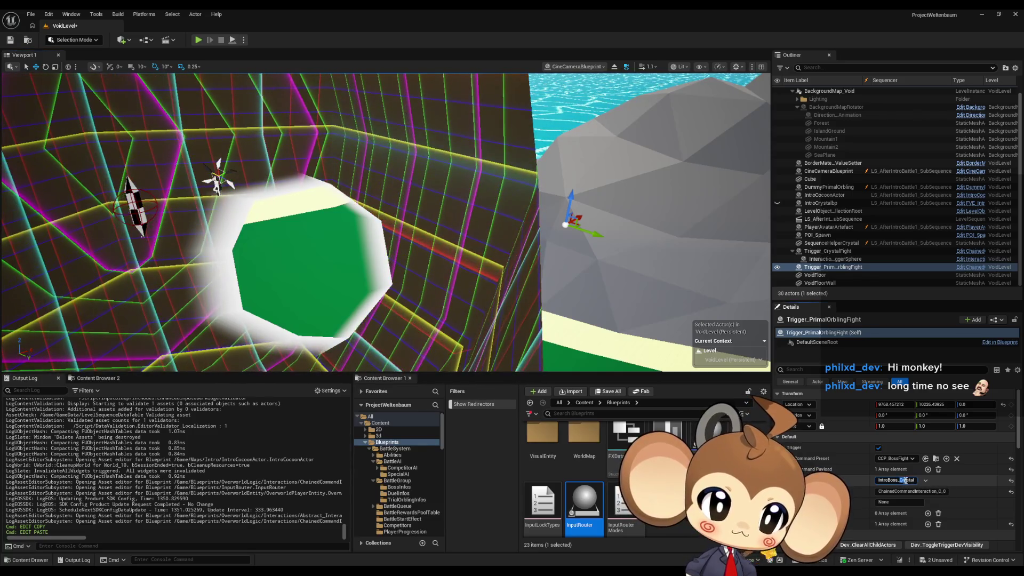
text(PrimalOrbling)
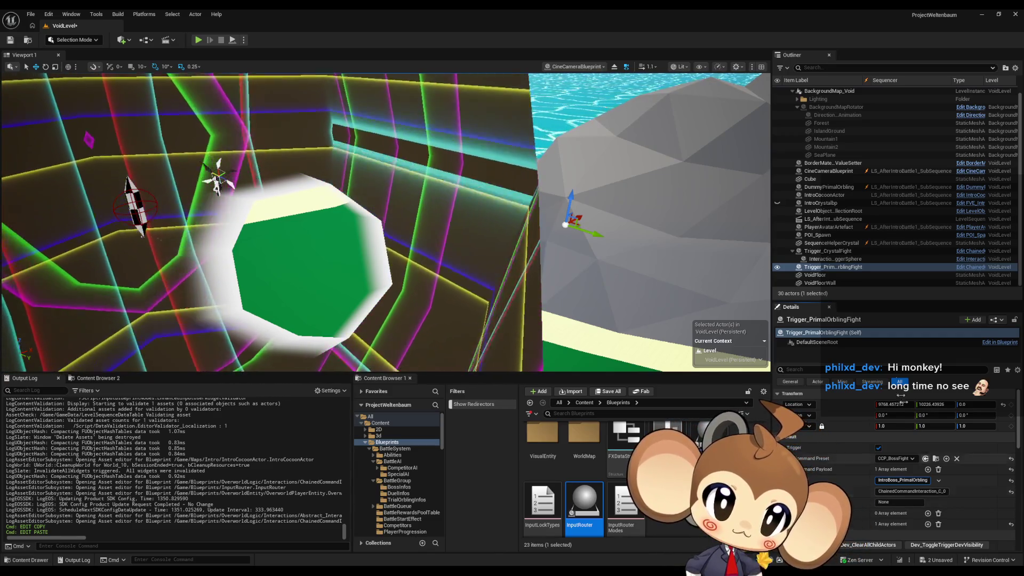
- Compare with the original trigger, then clear the copied ChainedCommandInteraction_C_0 reference to None
click(831, 250)
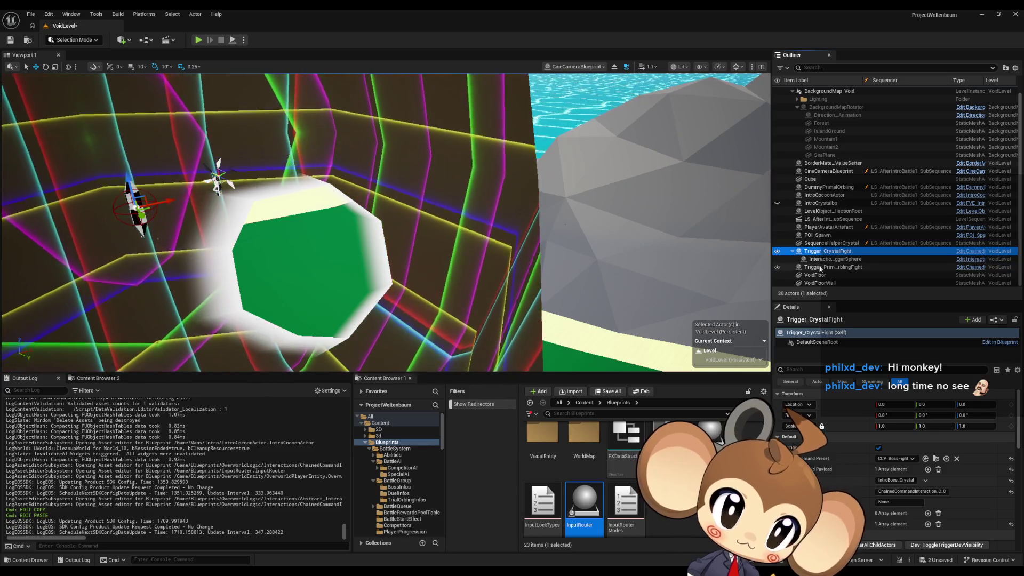
click(821, 267)
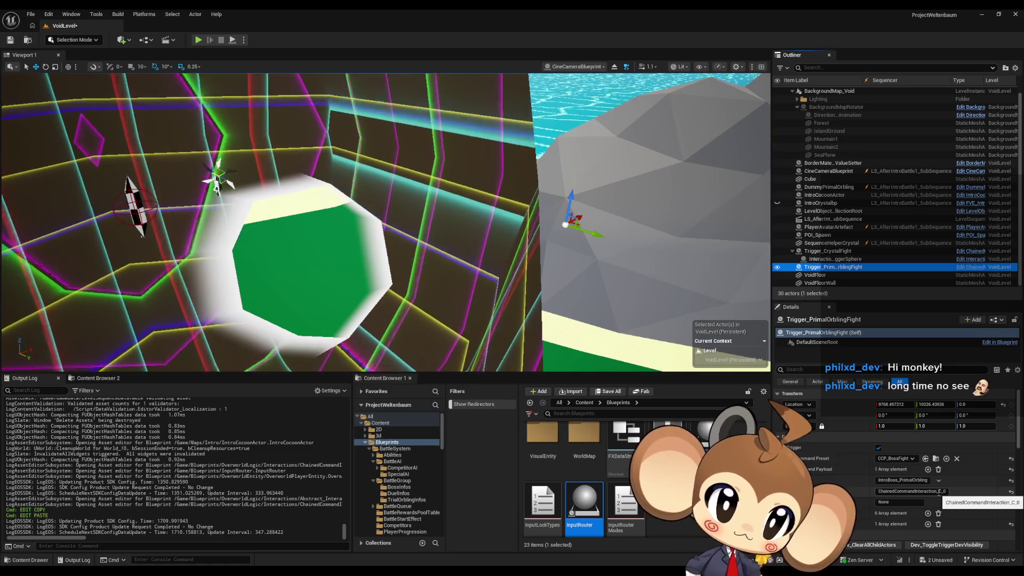
click(938, 491)
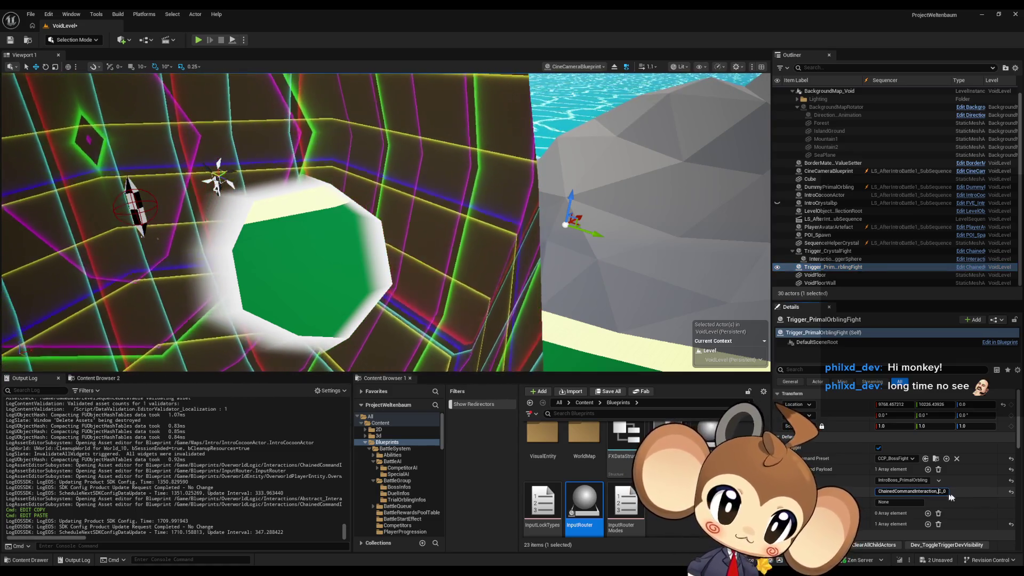
key(ctrl+a)
key(BackSpace)
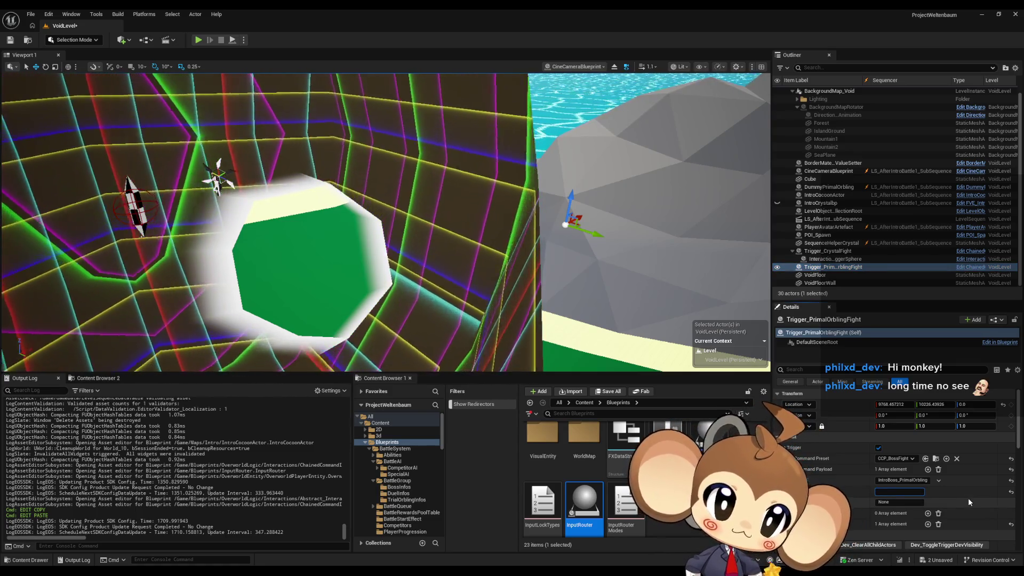
key(Return)
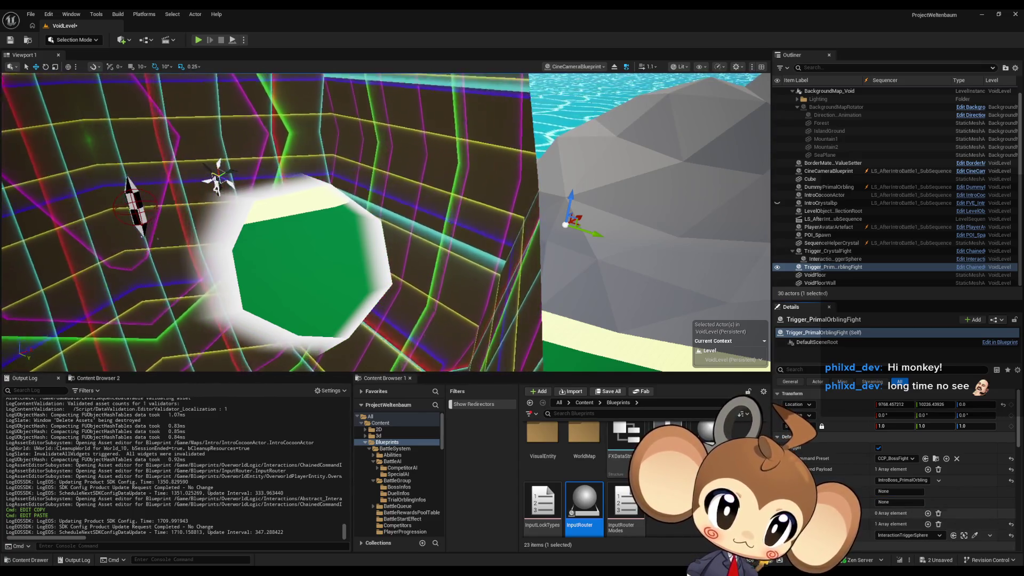
- Reset InteractionTriggerSphere to None and remove the leftover array element
scroll(898, 520, down, 1)
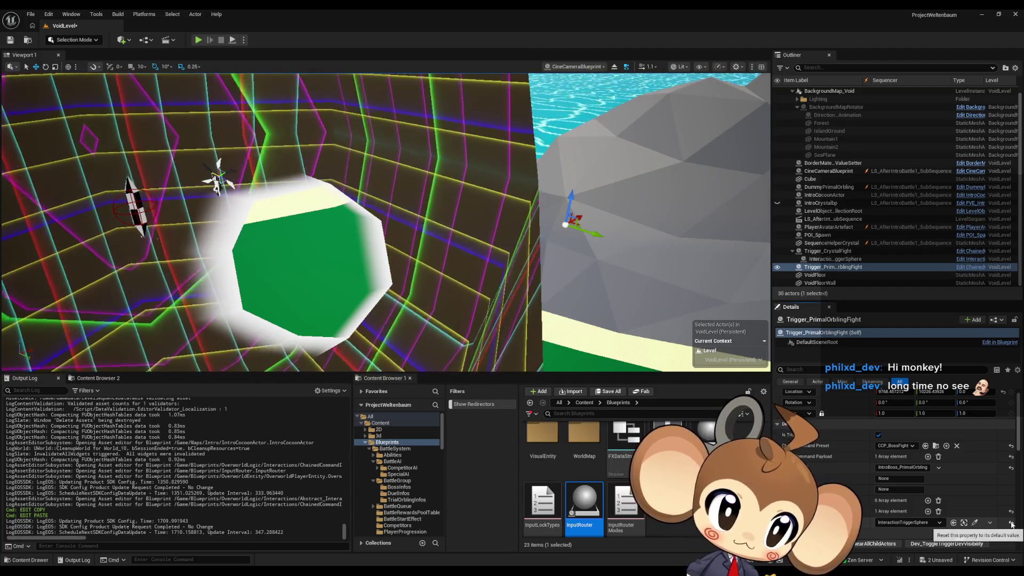
click(1012, 524)
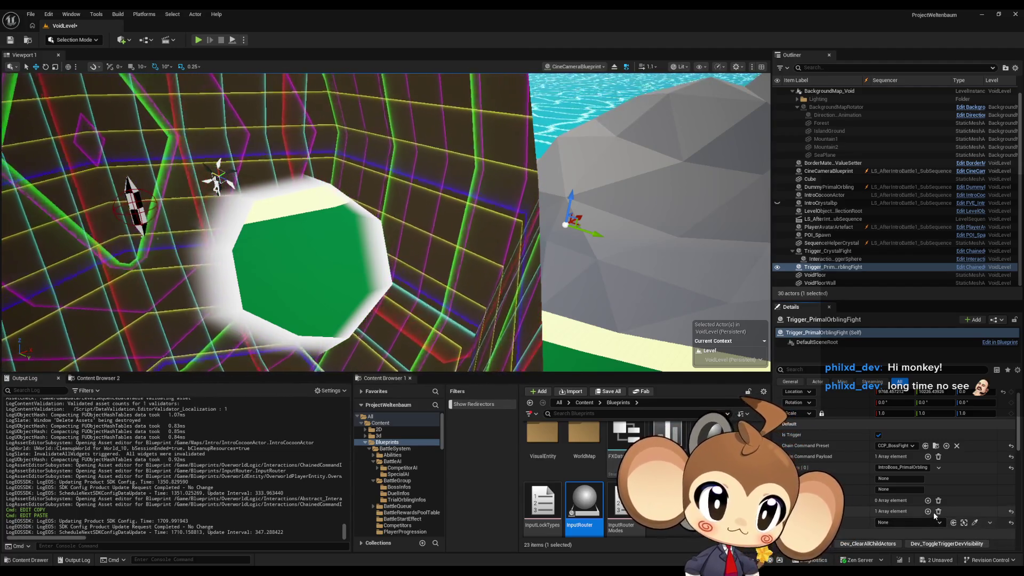
click(939, 511)
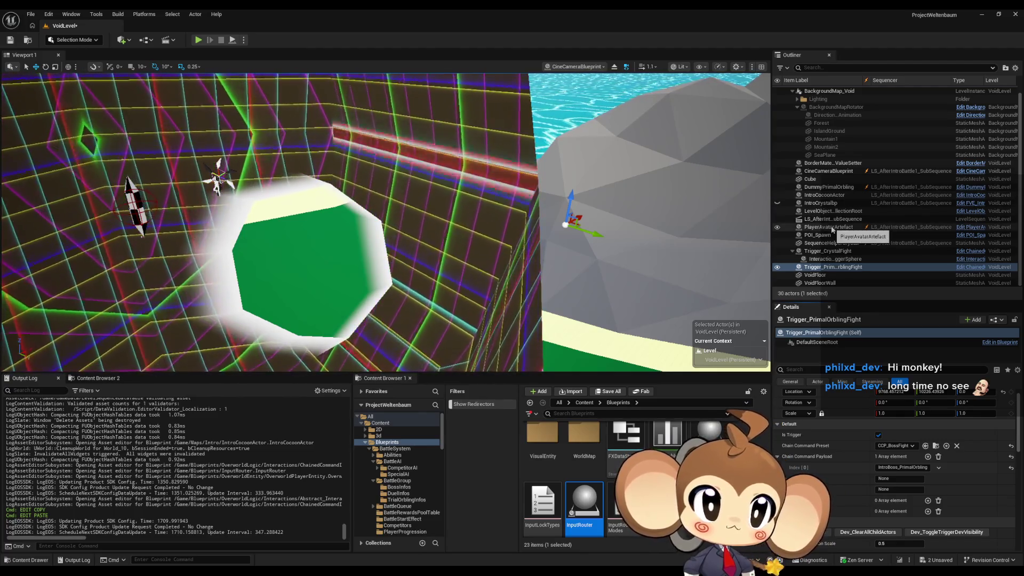
- Add a second element to LevelObjectCollectionRoot's map, then reselect Trigger_PrimalOrblingFight
click(851, 213)
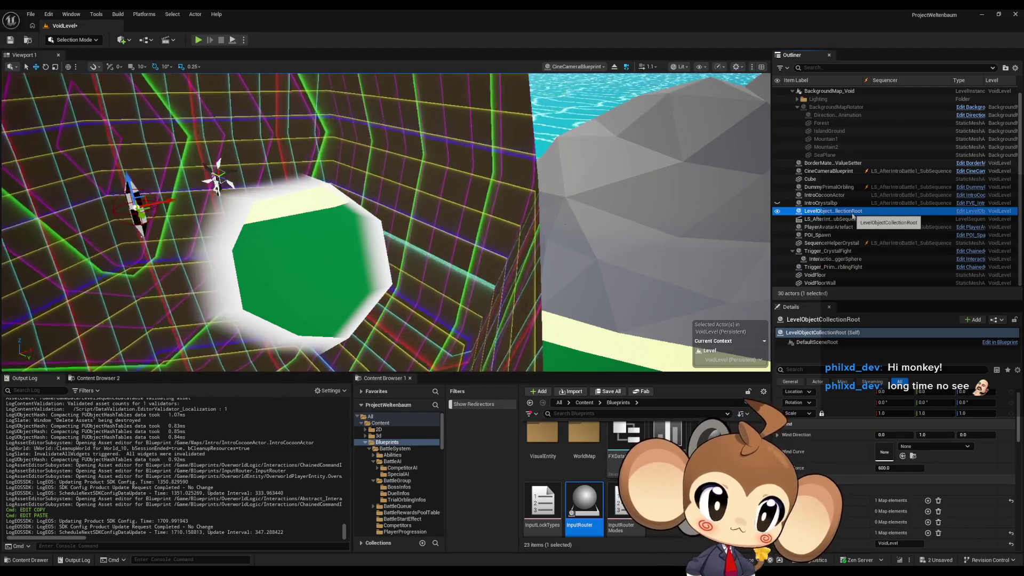
click(927, 533)
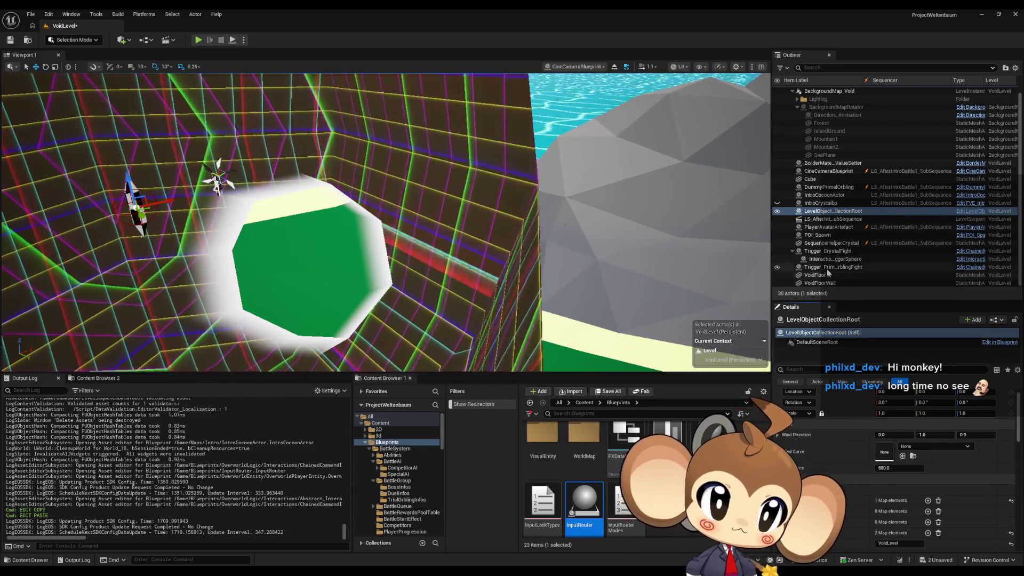
click(825, 267)
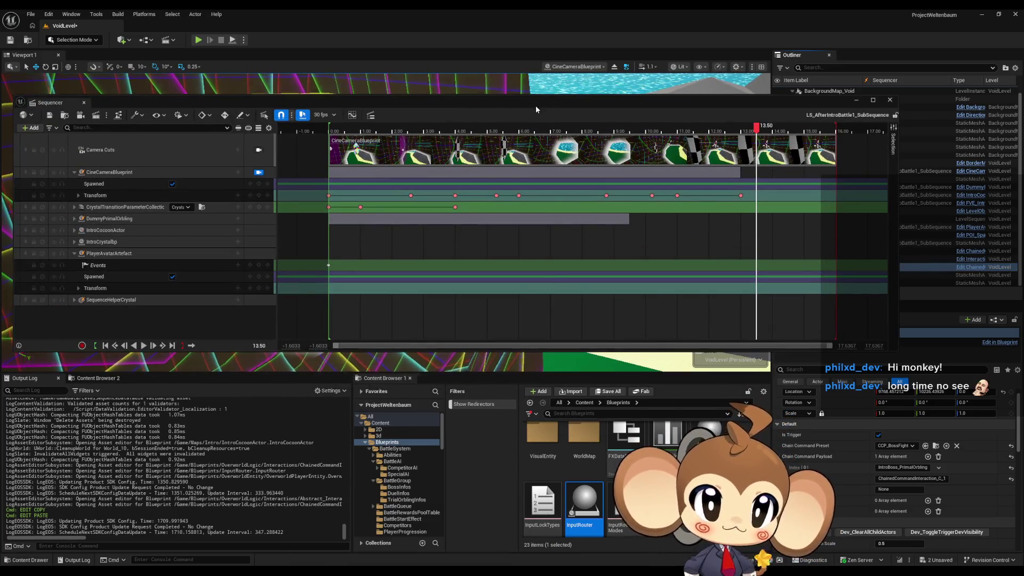
- Bind Trigger_PrimalOrblingFight into the sequence as an actor track with a Trigger event track
mouse_move(535, 104)
mouse_down()
mouse_move(491, 80)
mouse_move(654, 308)
mouse_move(624, 187)
mouse_up()
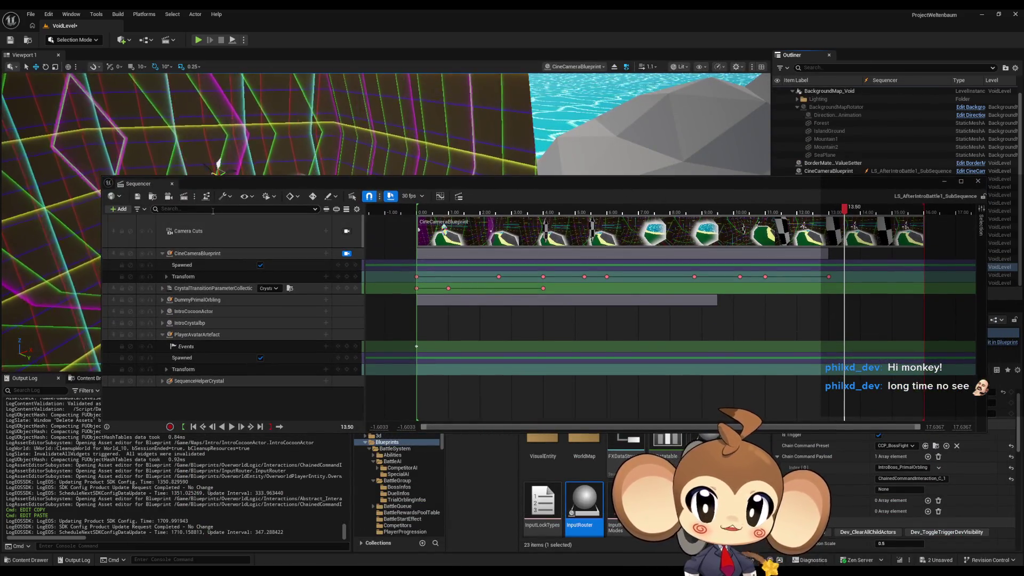
click(122, 212)
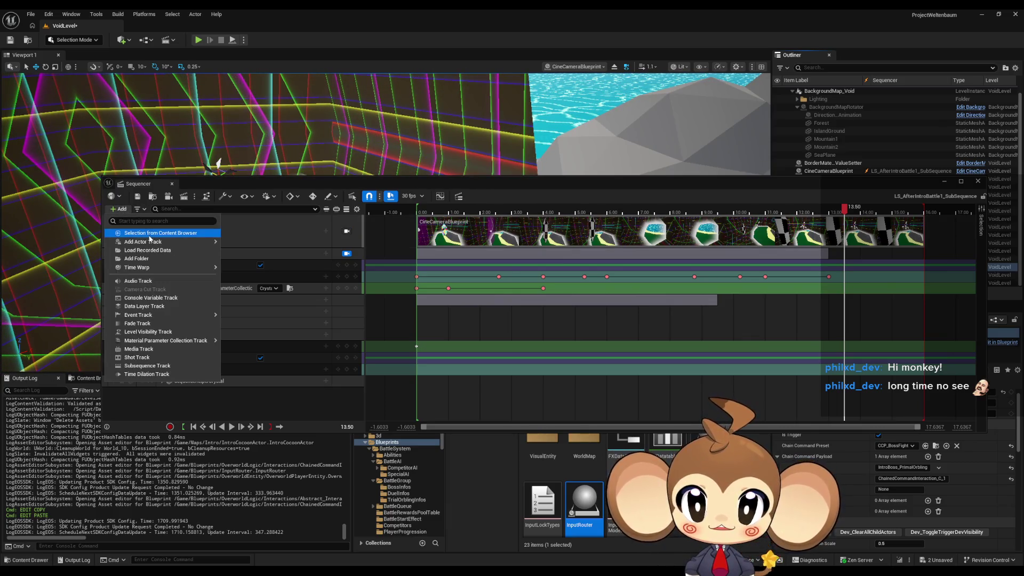
mouse_move(153, 242)
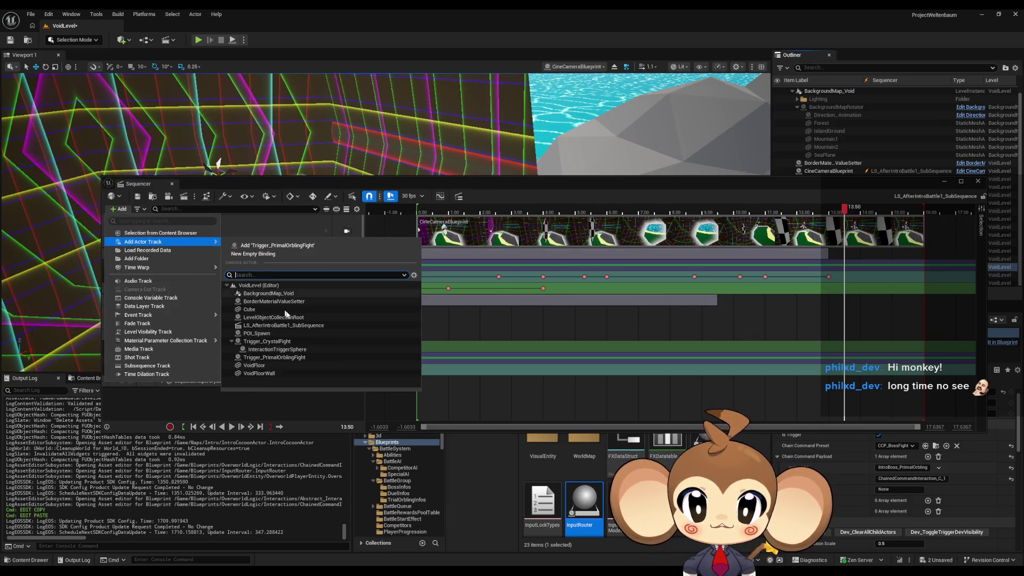
click(286, 358)
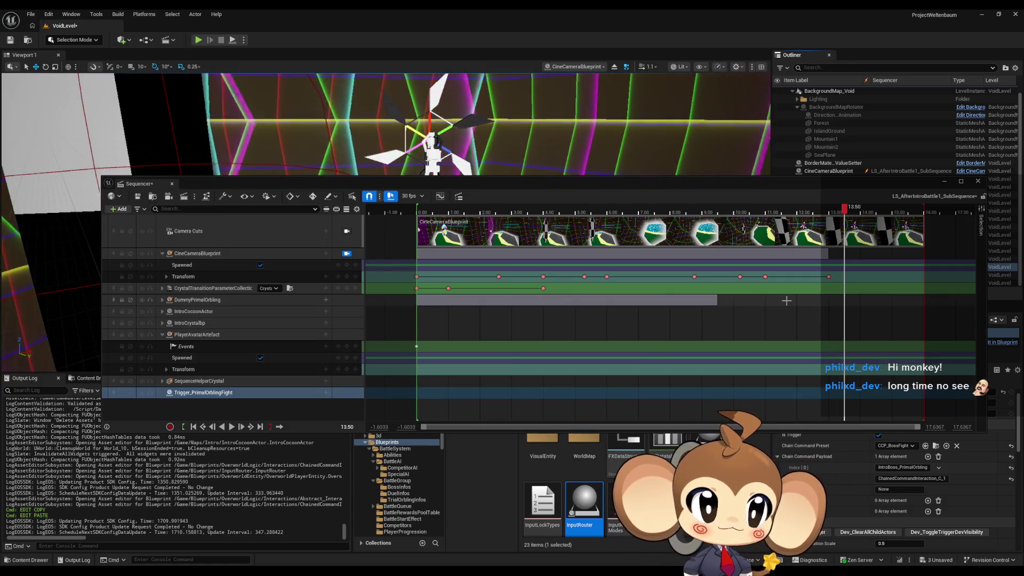
click(326, 393)
mouse_move(347, 432)
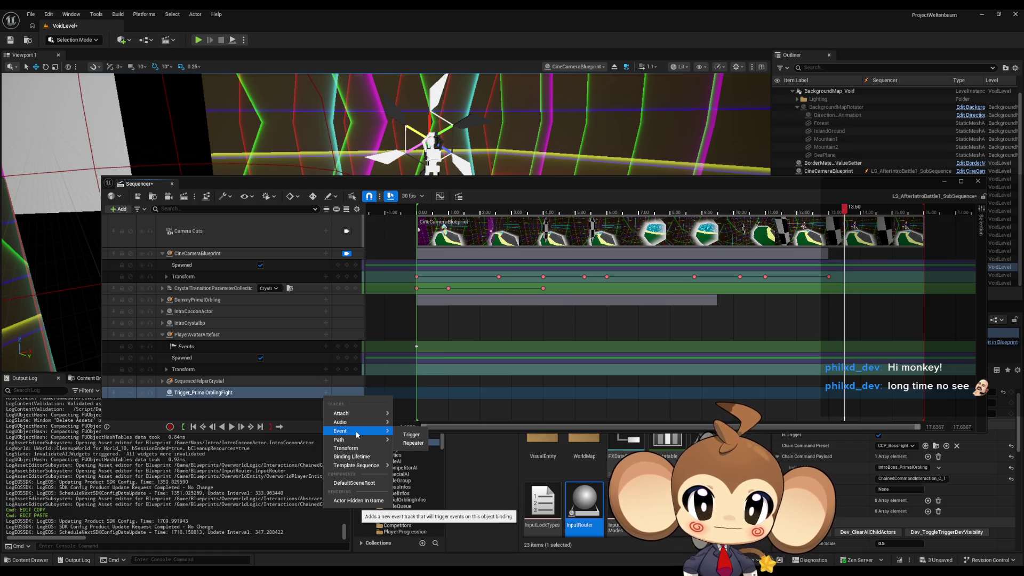
click(411, 434)
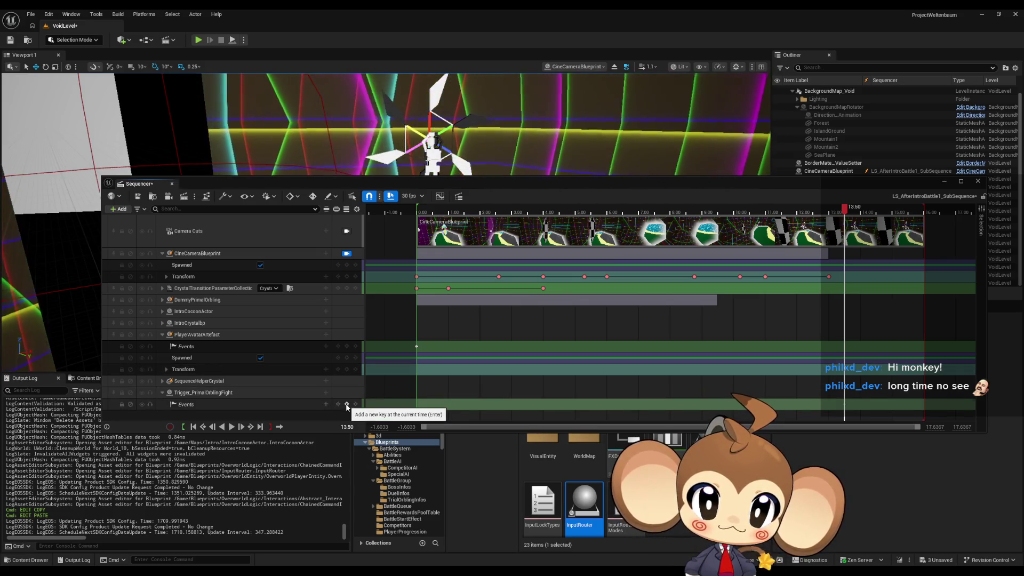
- Wire a Do Interaction node from the new event in the director blueprint, then return to the level
double_click(845, 407)
mouse_move(504, 269)
mouse_down()
mouse_move(523, 278)
mouse_move(550, 268)
mouse_move(564, 248)
mouse_up()
text(get)
key(Escape)
click(571, 292)
key(Home)
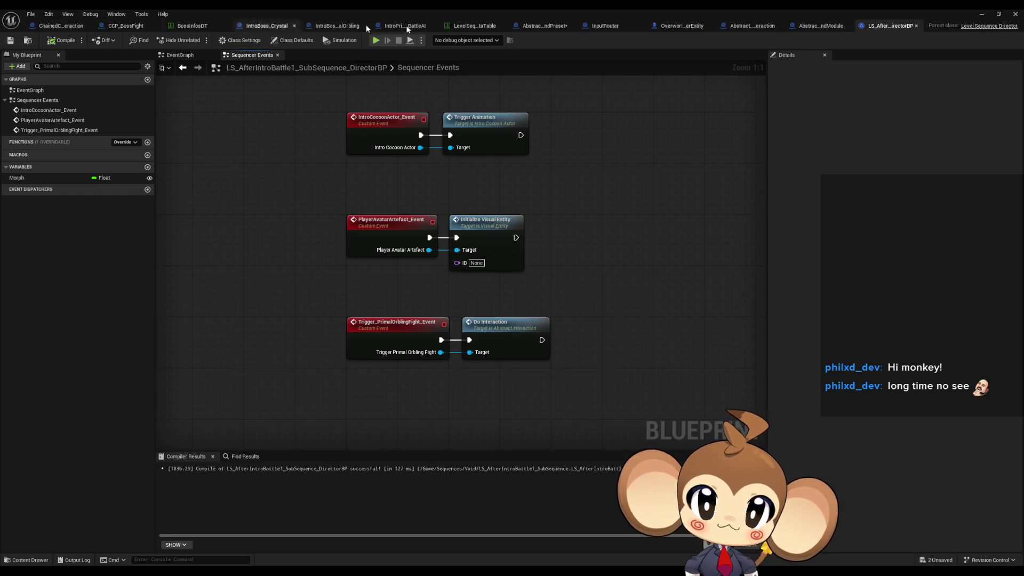
click(977, 16)
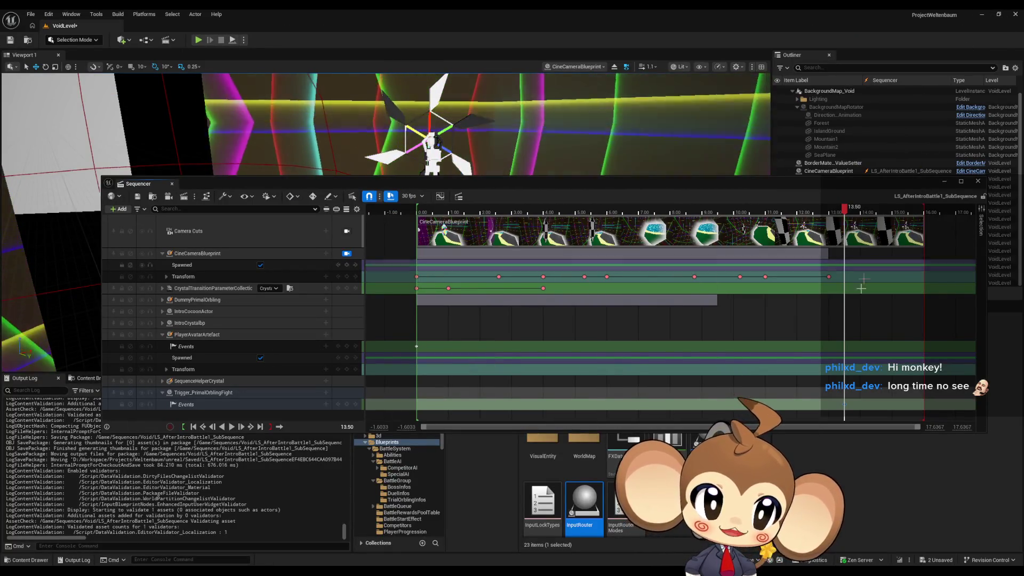
click(946, 184)
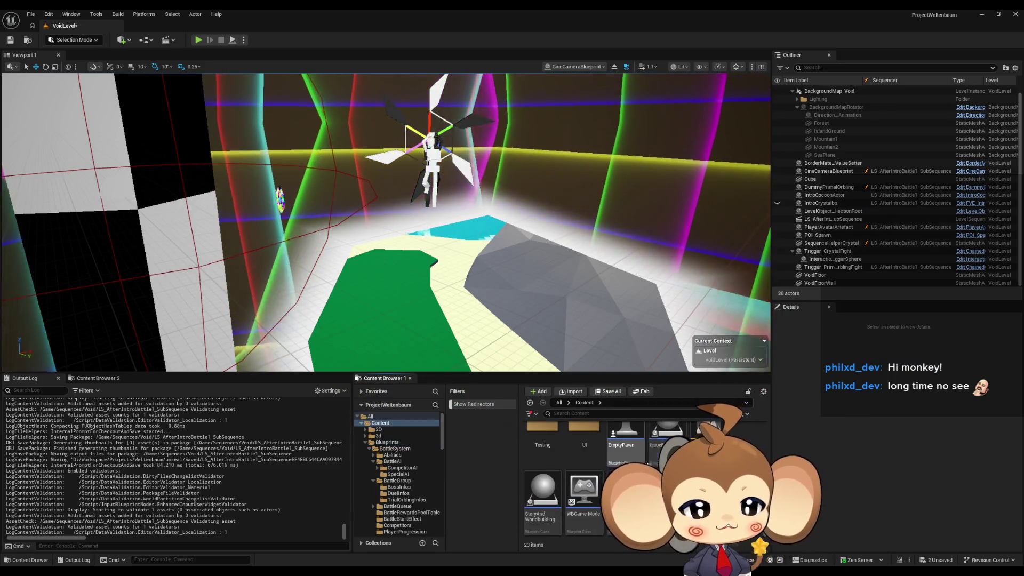
- Save all changes, including the two modified packages
click(584, 403)
scroll(587, 480, down, 2)
key(ctrl+shift+s)
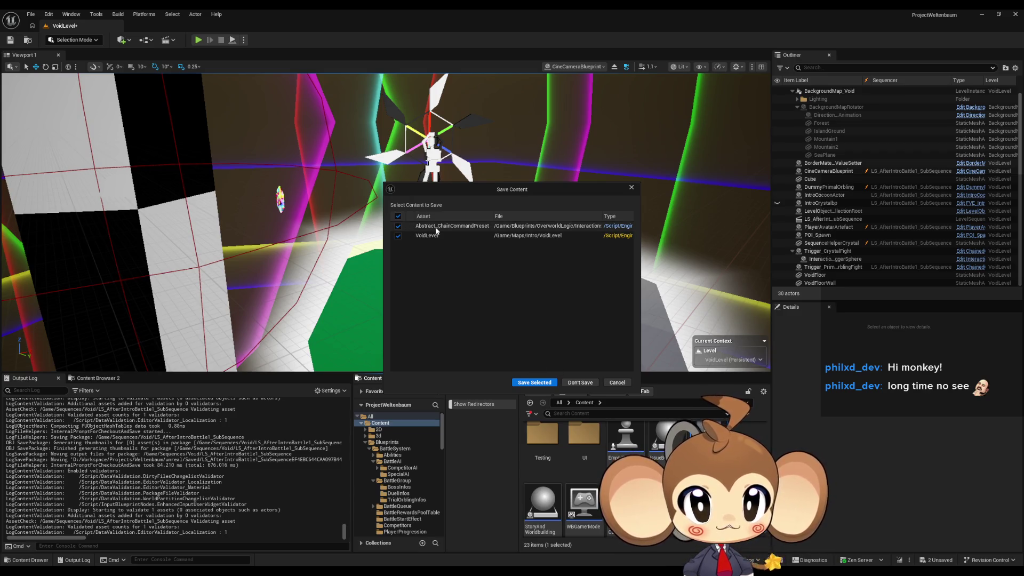
click(533, 382)
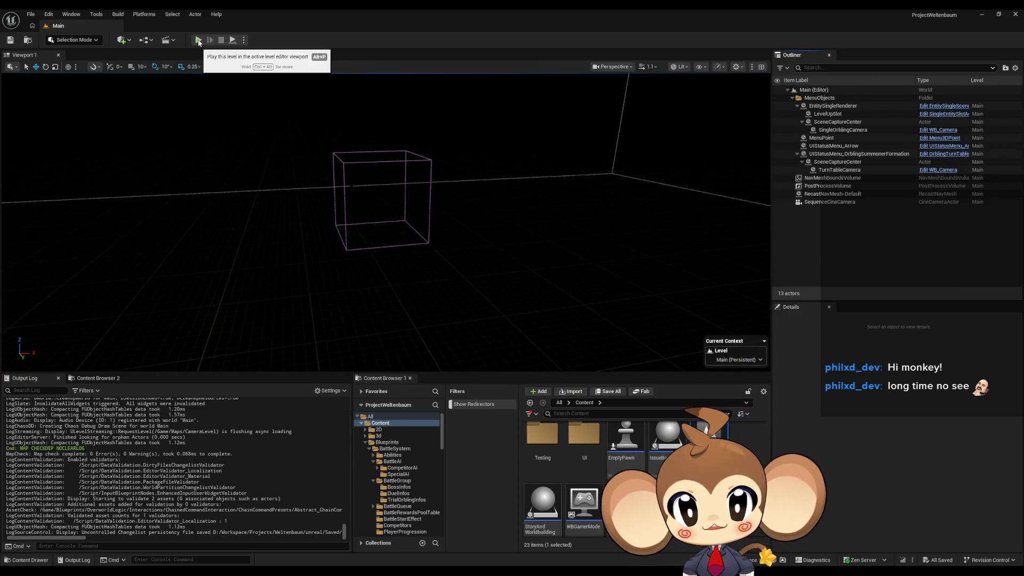
- Play in editor, eject with F8 to inspect the white crystal sphere, then stop the session
click(198, 40)
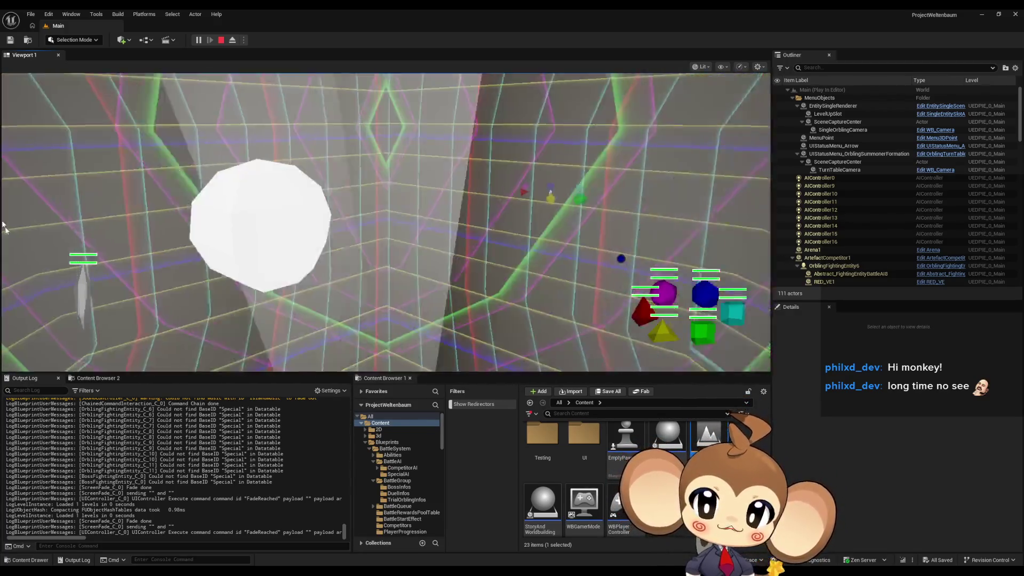
key(F8)
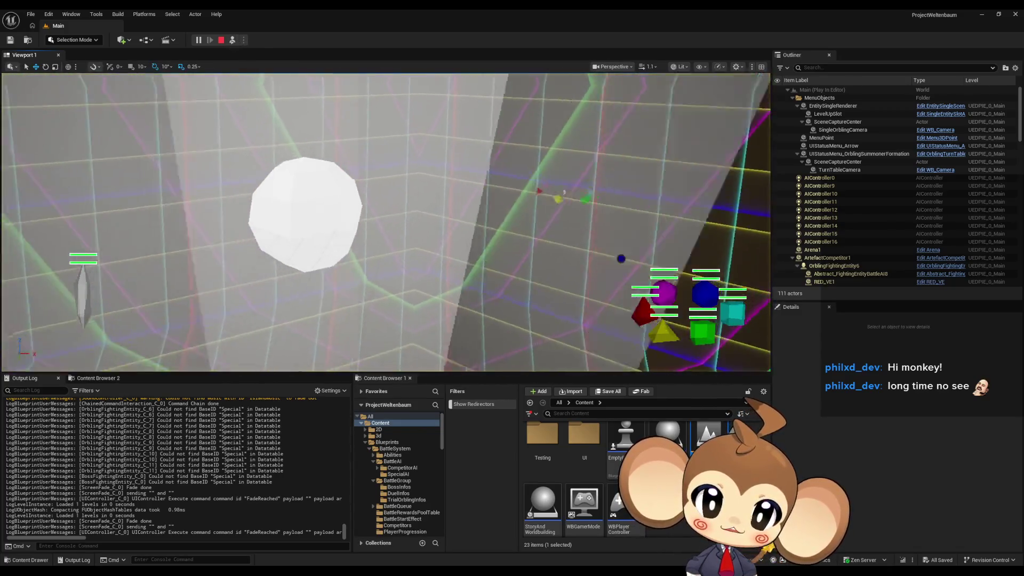
click(376, 214)
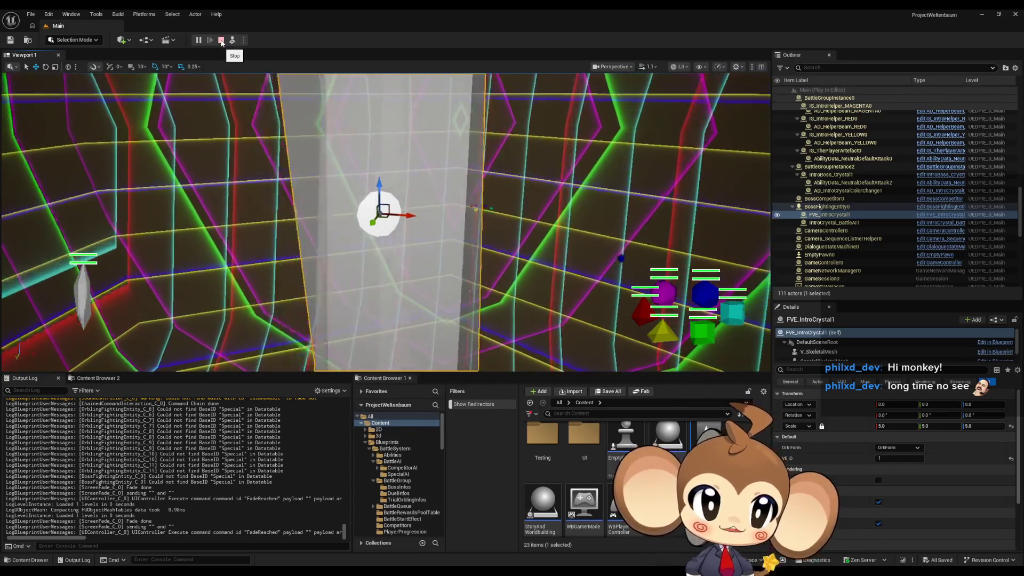
click(221, 41)
scroll(589, 468, up, 3)
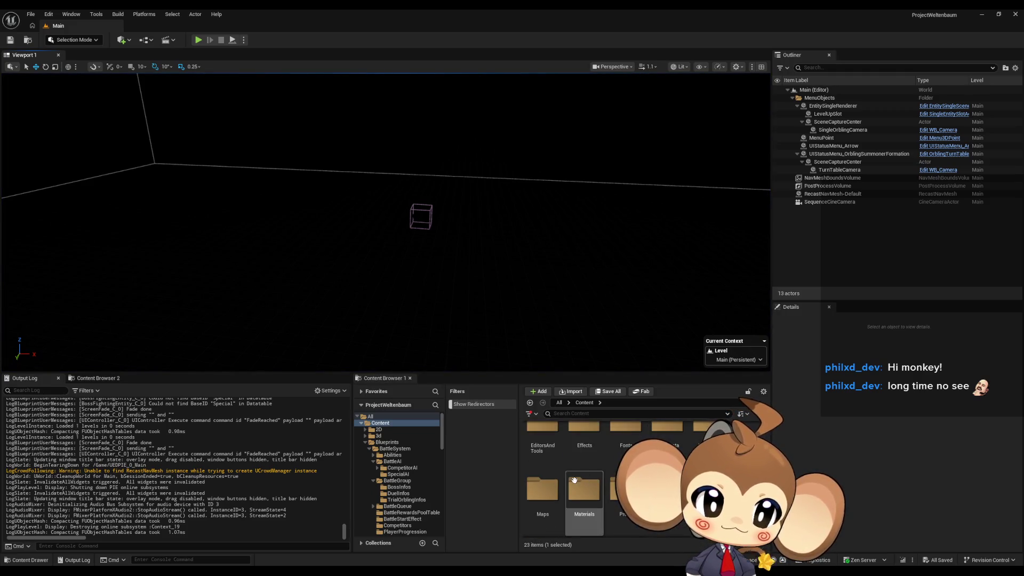
- Open Maps > VoidLevel and compare Trigger_CrystalFight with Trigger_PrimalOrblingFight, then bring back the blueprint editor
double_click(541, 489)
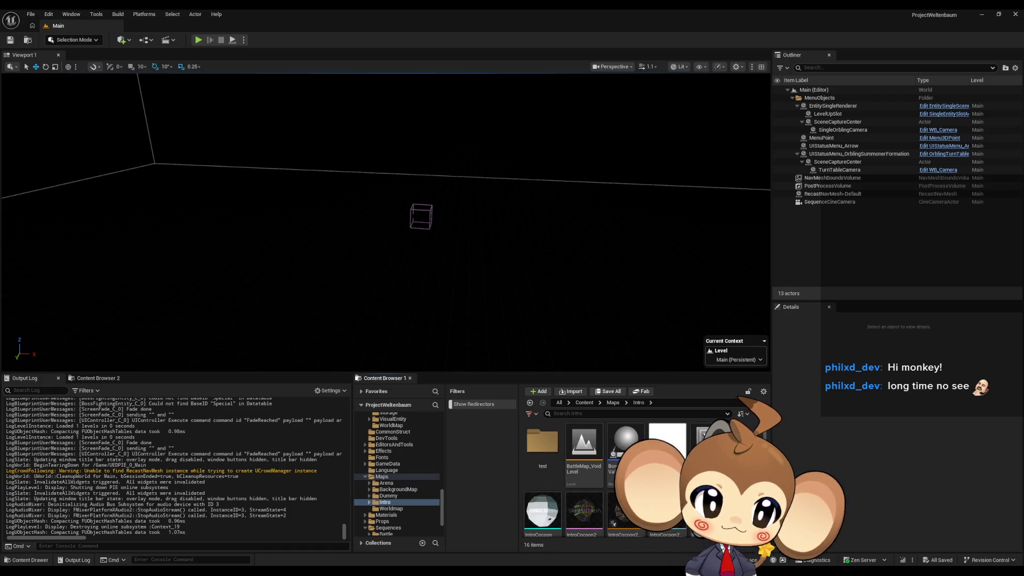
scroll(576, 453, down, 2)
double_click(668, 504)
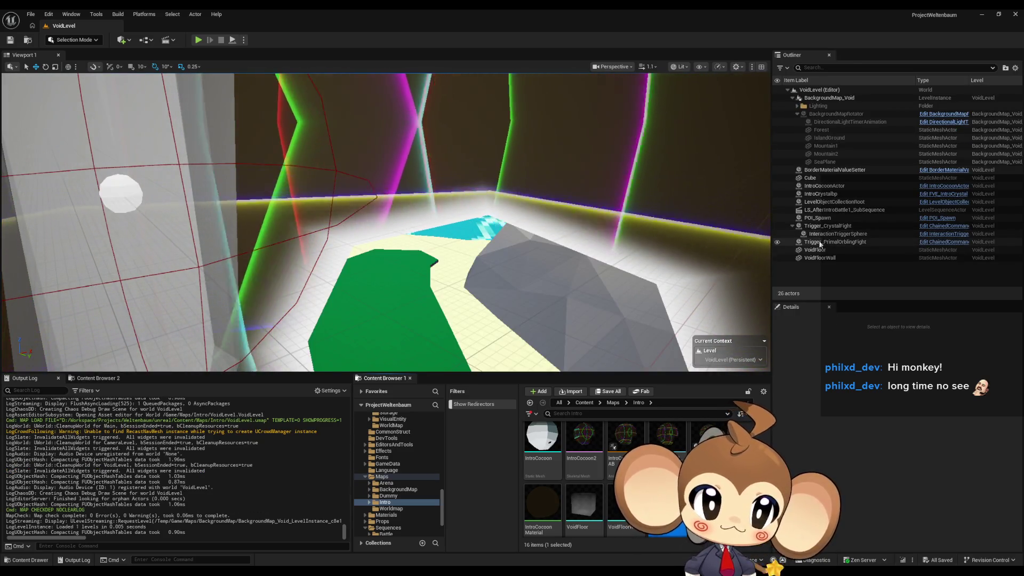
click(825, 227)
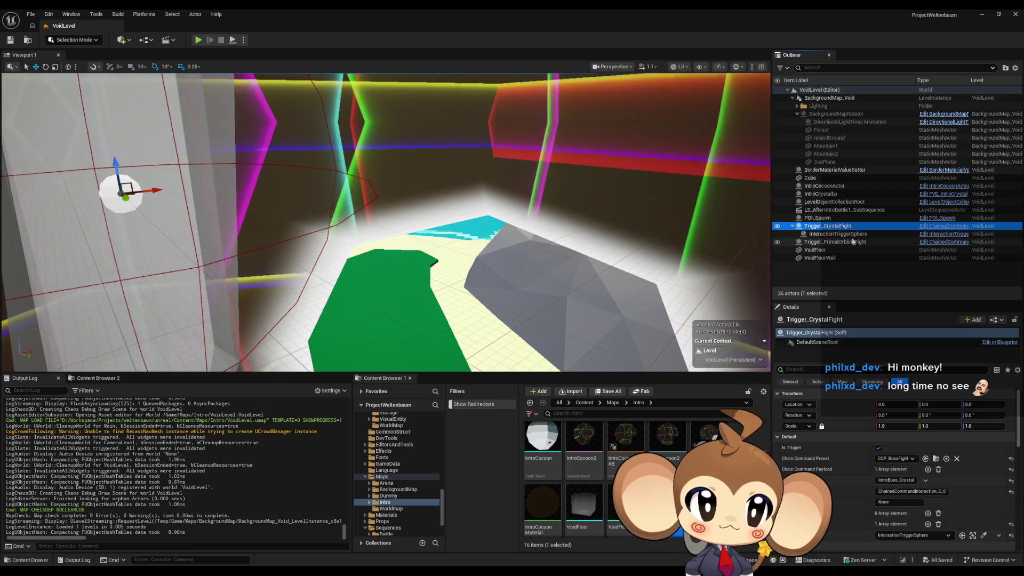
click(837, 242)
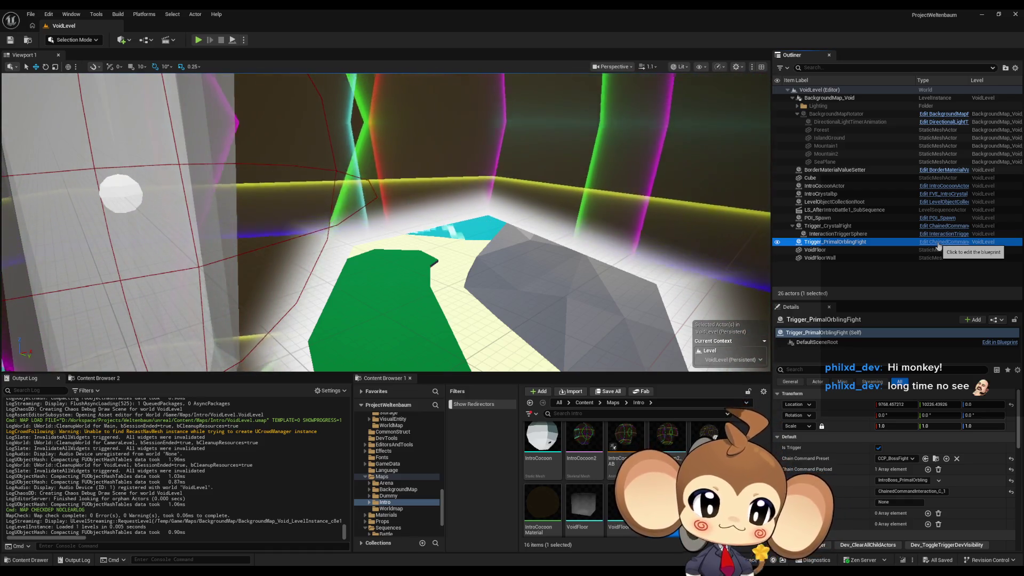
click(486, 557)
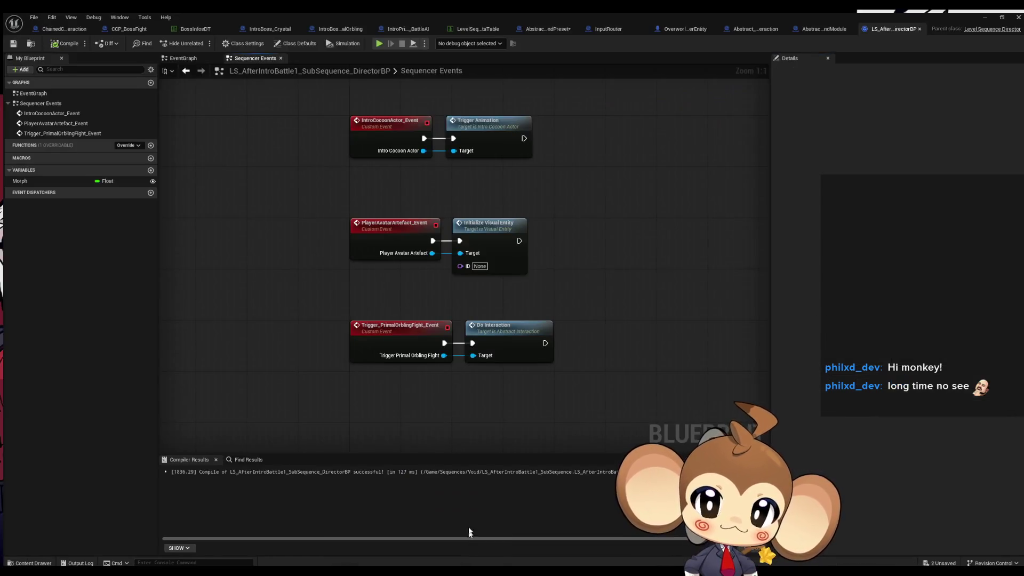
- Inspect the ChainedCommandInteraction blueprint's ExecuteNextModules function graph
click(62, 26)
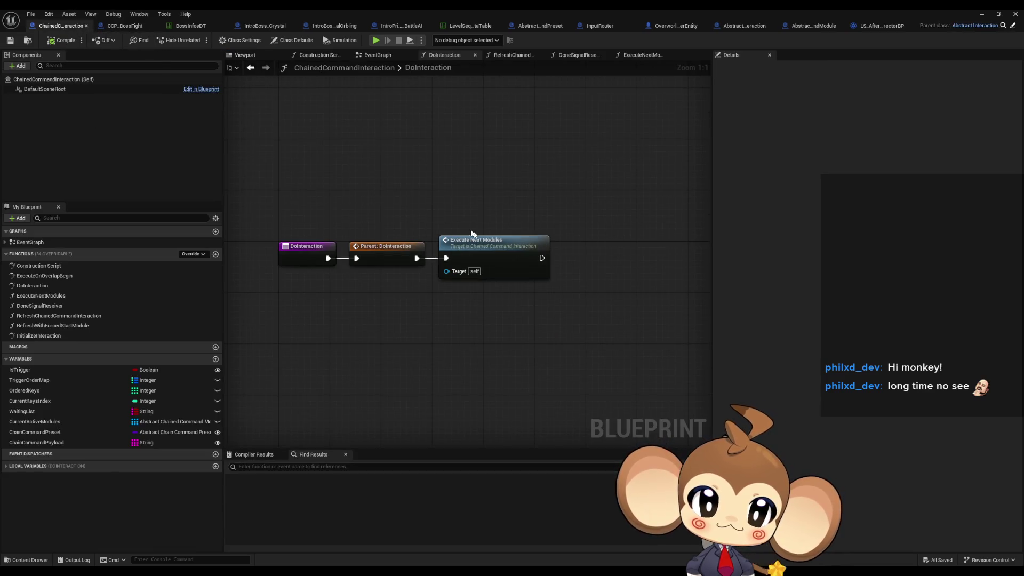
double_click(491, 249)
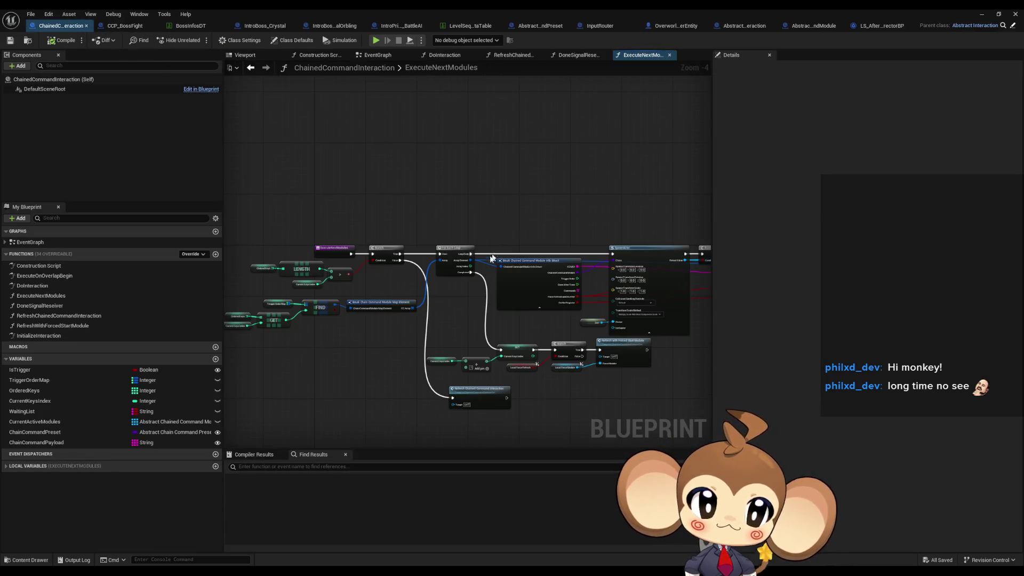
scroll(478, 296, down, 1)
mouse_move(478, 296)
mouse_down()
mouse_move(268, 302)
mouse_move(438, 309)
mouse_up()
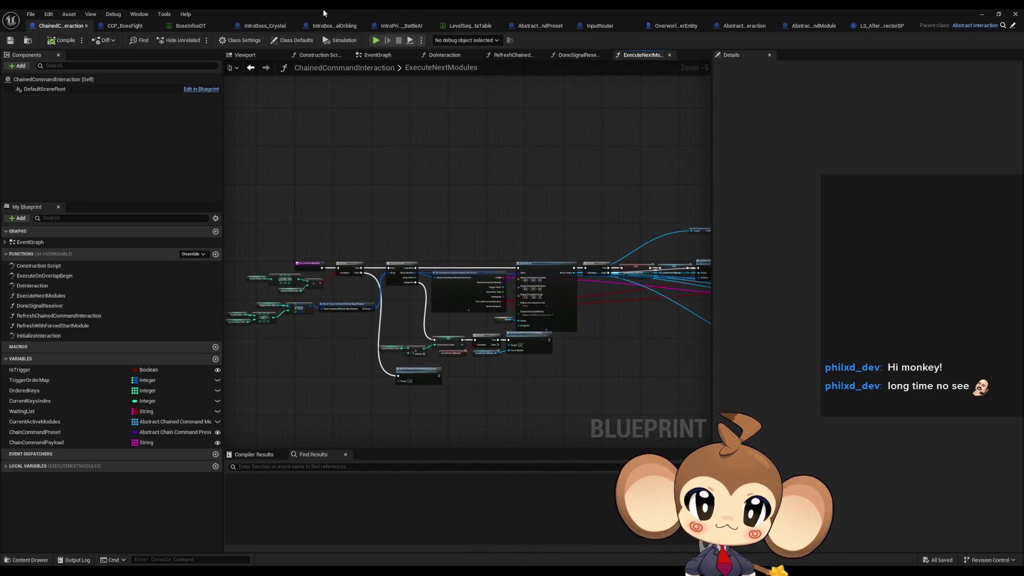
double_click(323, 12)
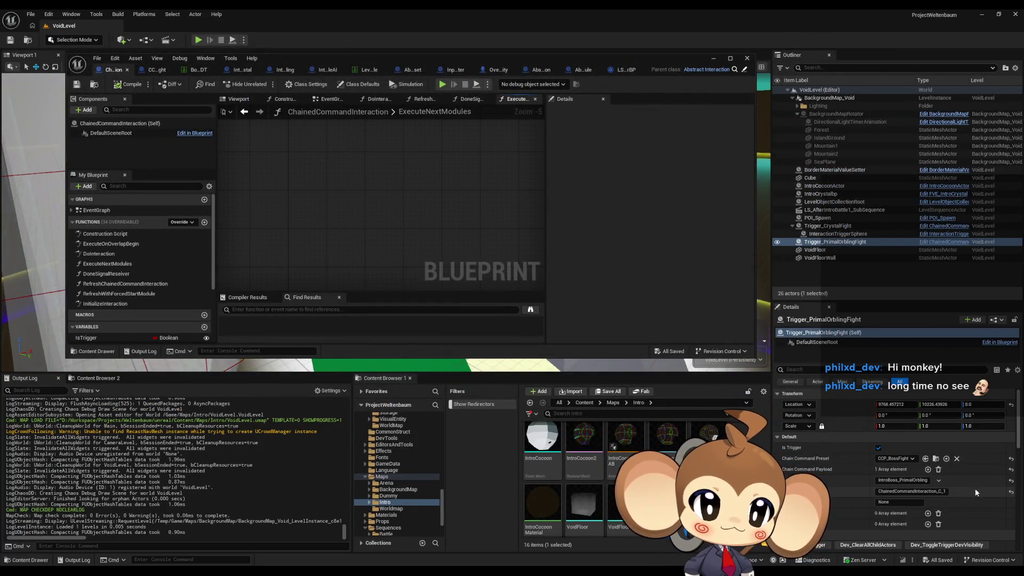
scroll(974, 492, down, 1)
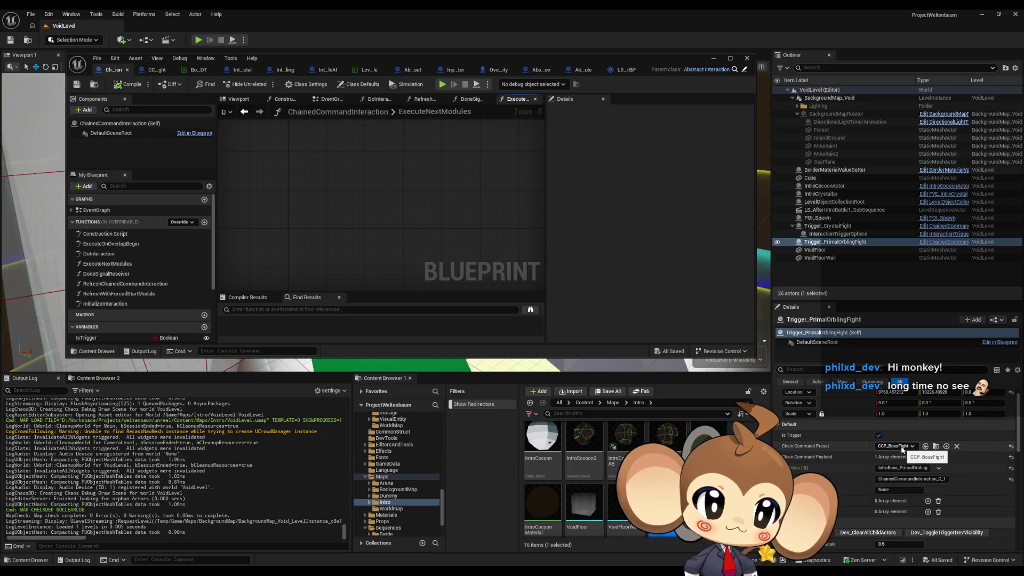
double_click(337, 60)
- Inspect CCP_BossFight's preset graph, its Get Data Table Row and error nodes, then open BossInfosDT
click(118, 27)
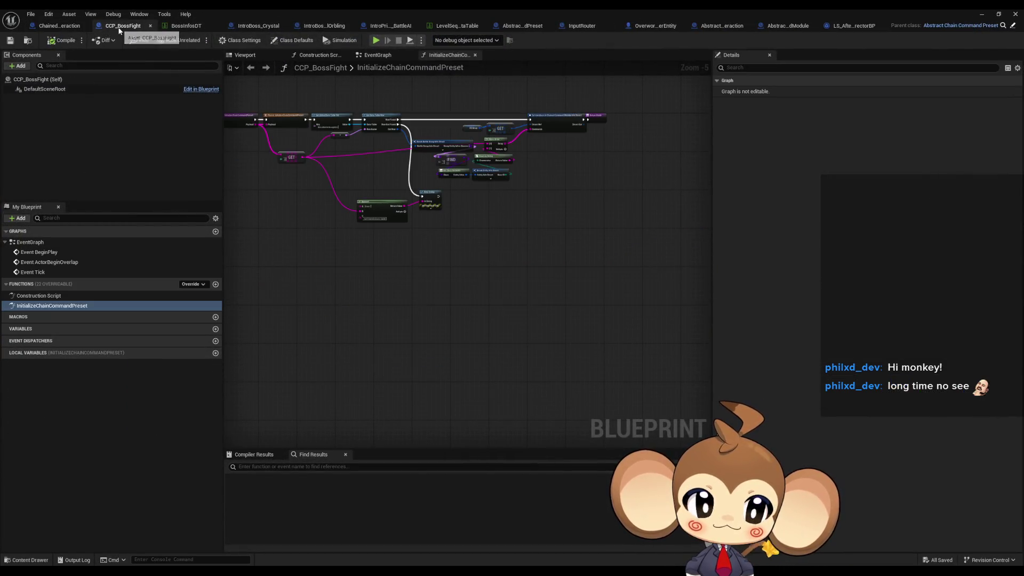
scroll(446, 322, up, 4)
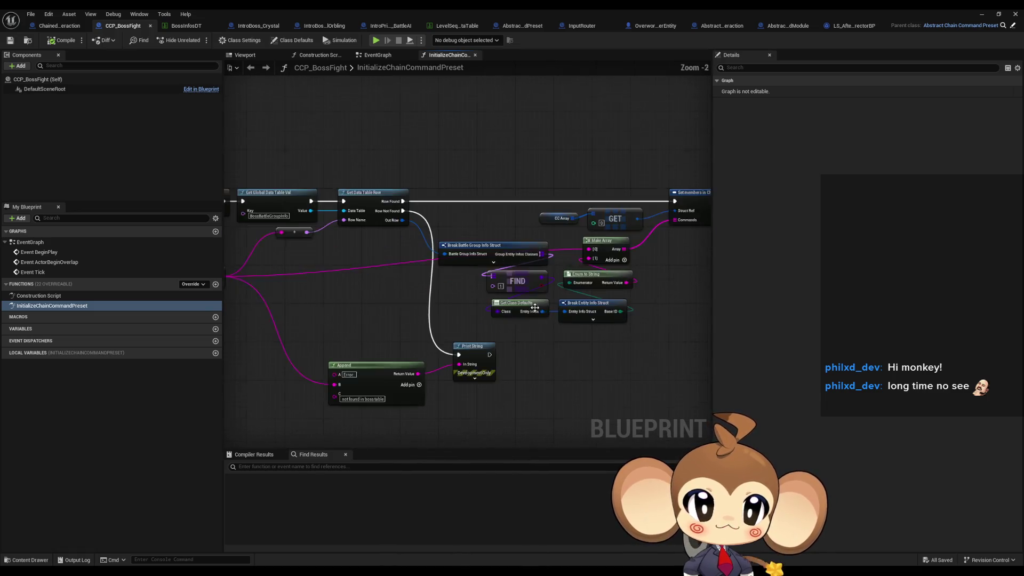
drag(395, 295, 596, 344)
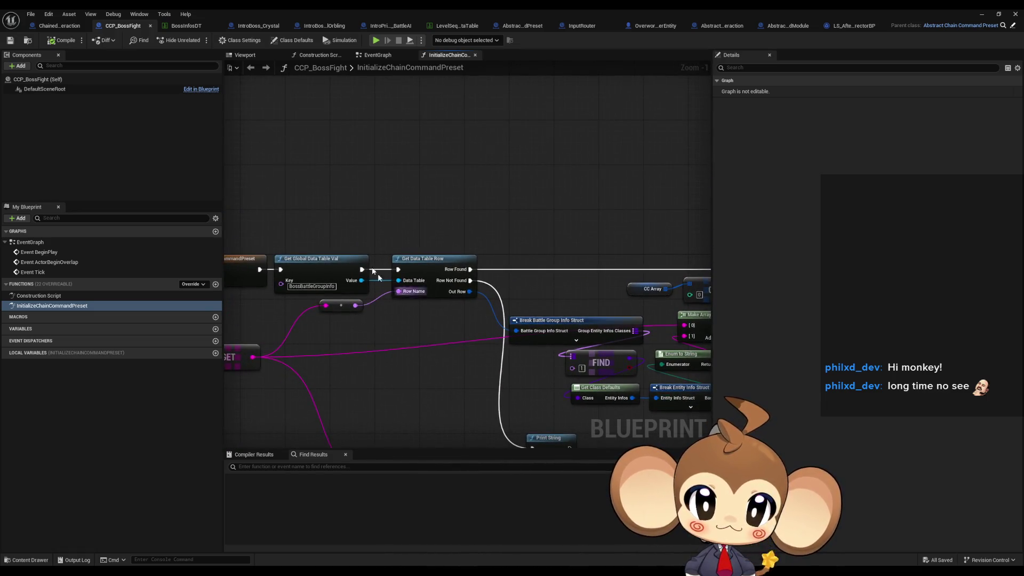
drag(340, 272, 339, 273)
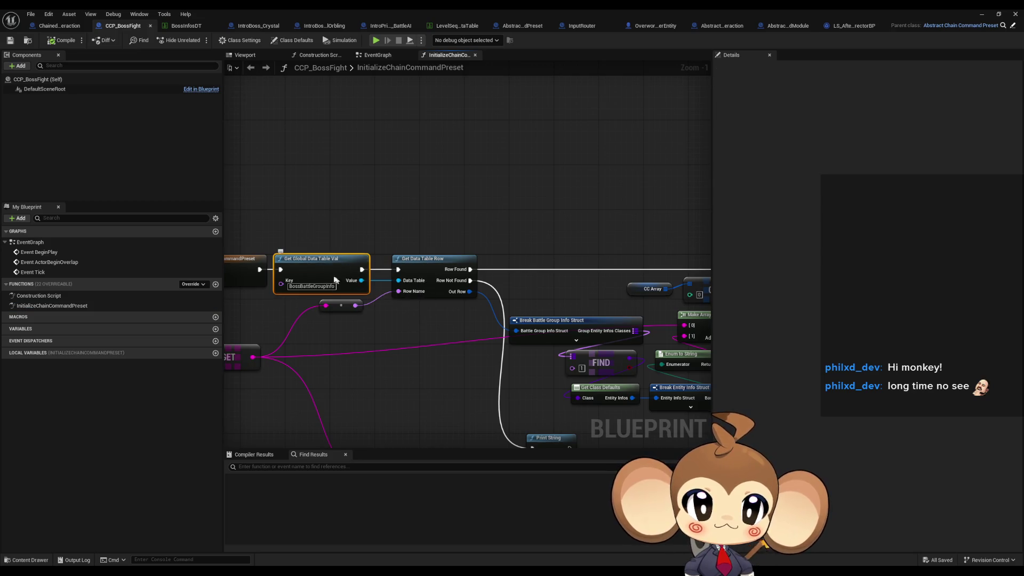
drag(428, 305, 529, 298)
mouse_move(503, 173)
mouse_down()
mouse_move(555, 270)
mouse_move(569, 320)
mouse_move(462, 331)
mouse_move(420, 306)
mouse_up()
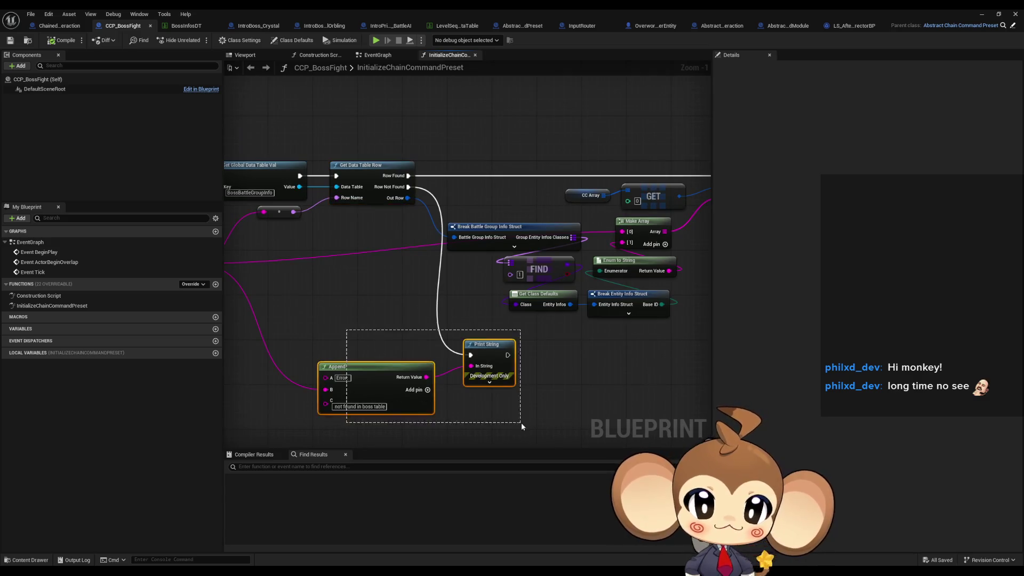
double_click(387, 9)
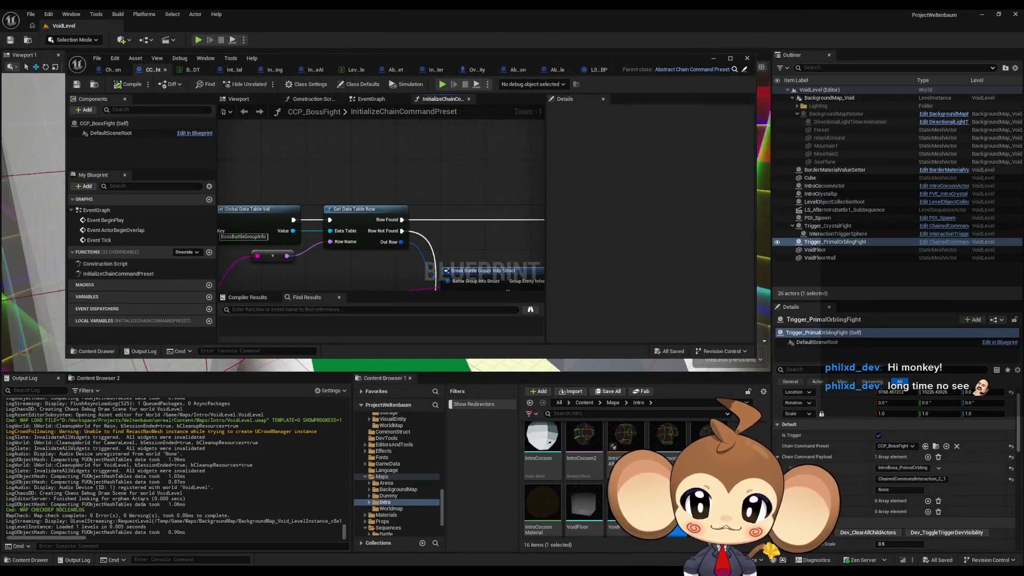
scroll(147, 449, up, 15)
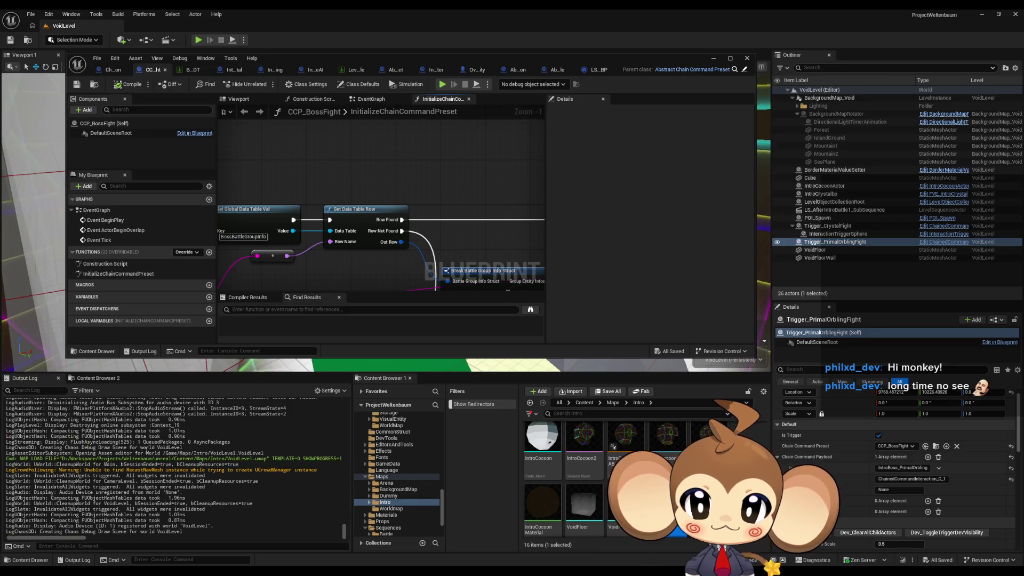
scroll(151, 453, down, 15)
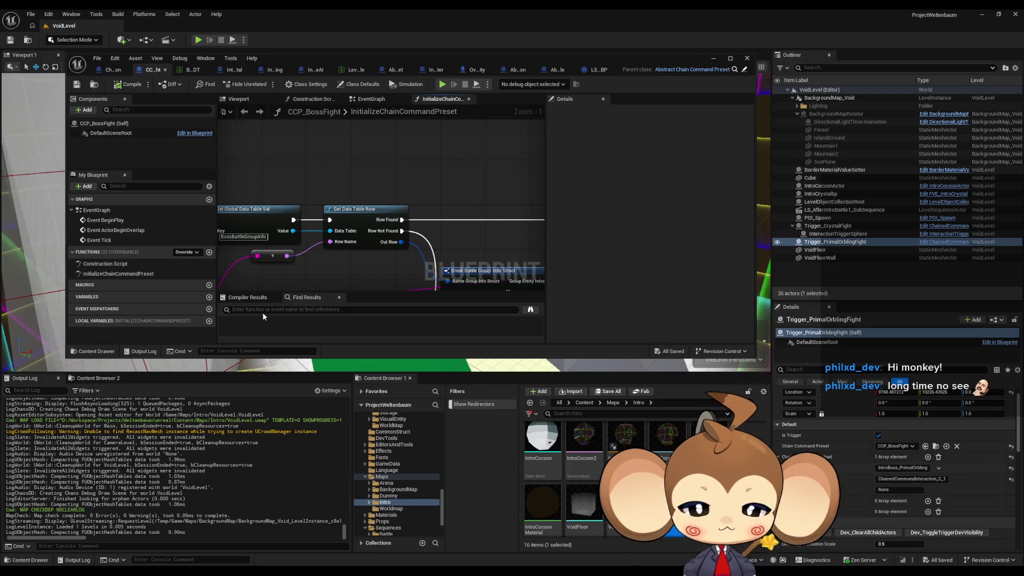
double_click(293, 56)
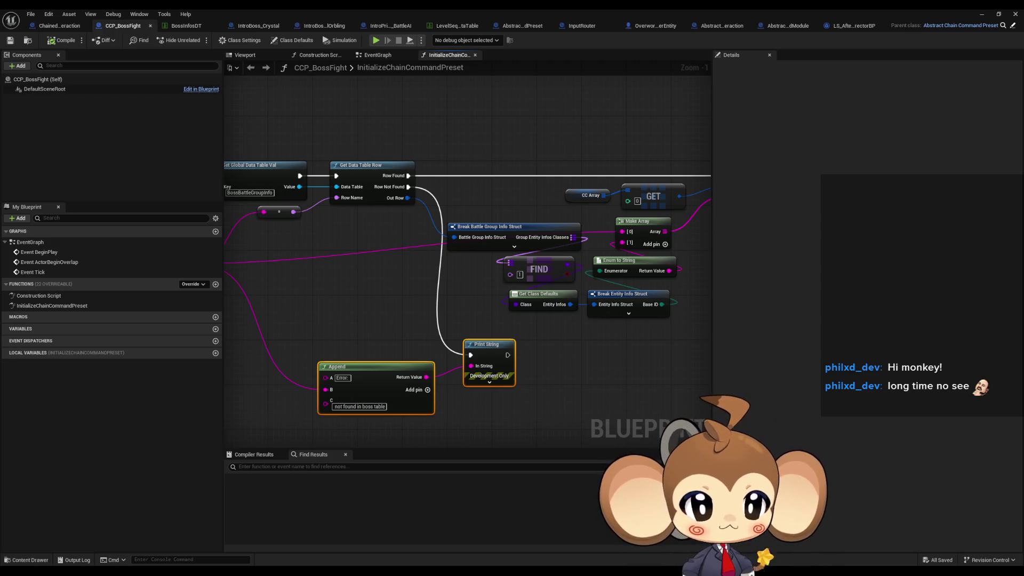
mouse_move(525, 261)
mouse_down()
mouse_move(494, 275)
mouse_move(529, 324)
mouse_up()
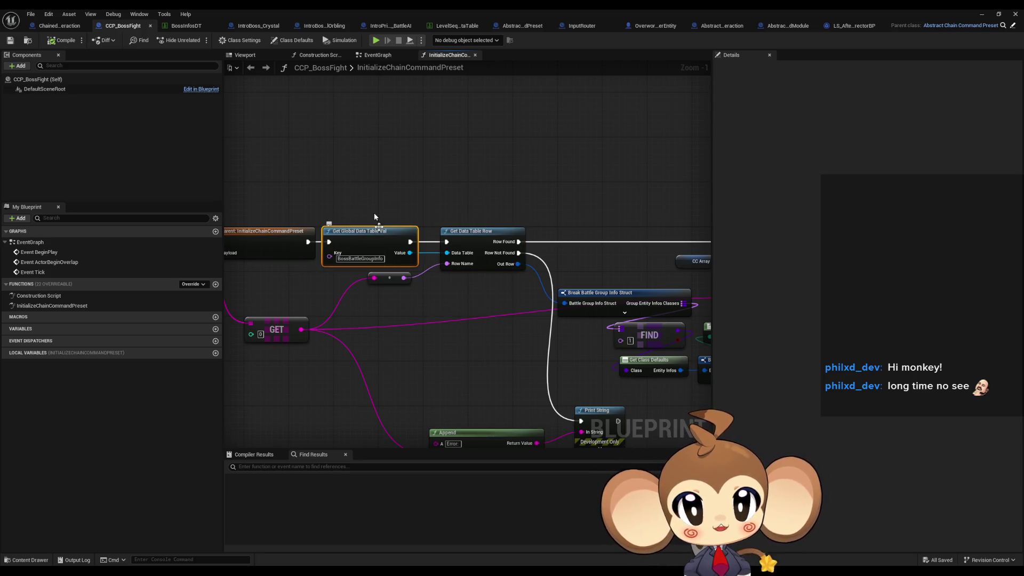
click(186, 26)
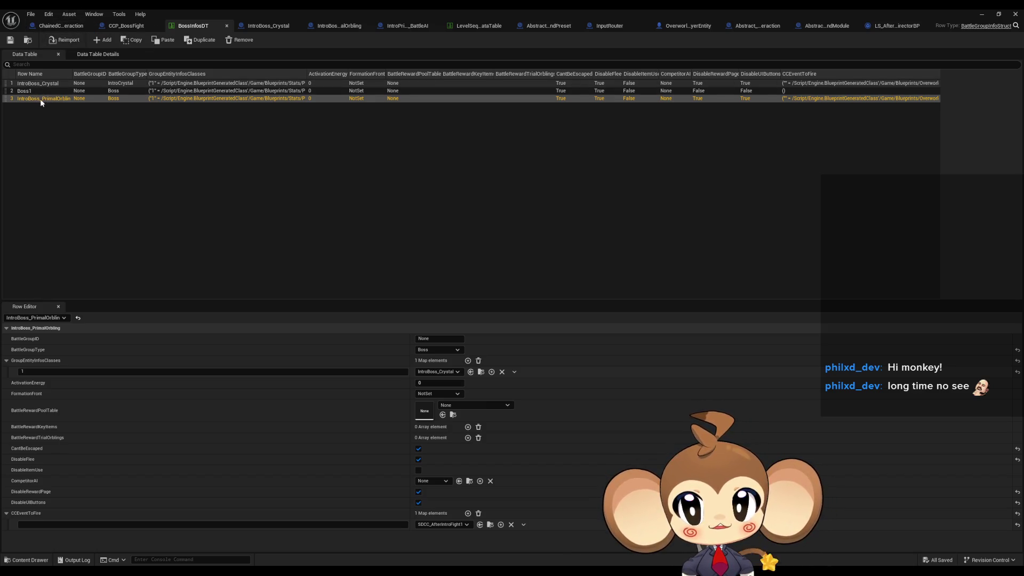
- Set the IntroBoss_PrimalOrbling row's entity class to IntroBoss_PrimalOrbling
double_click(329, 9)
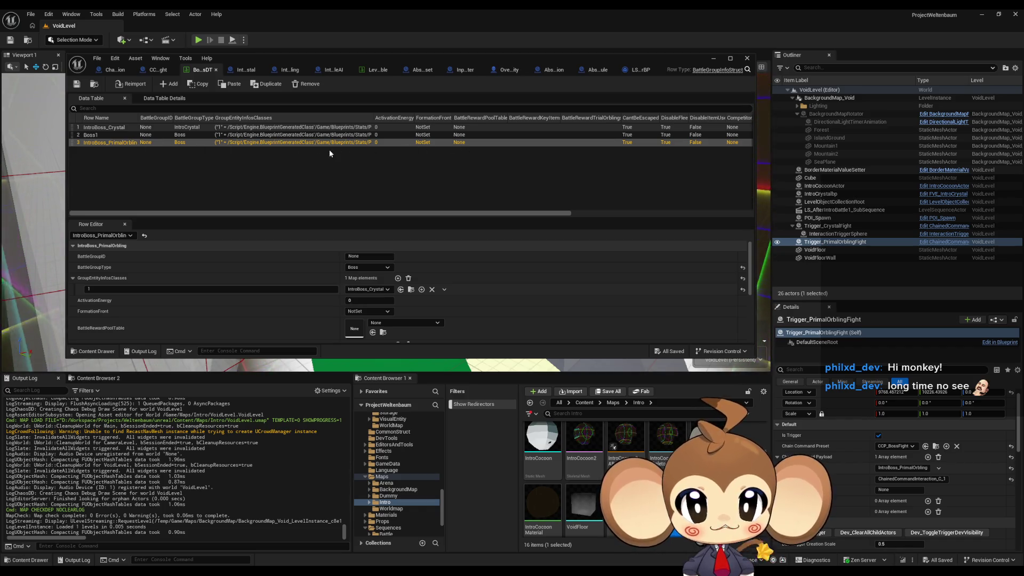
click(370, 291)
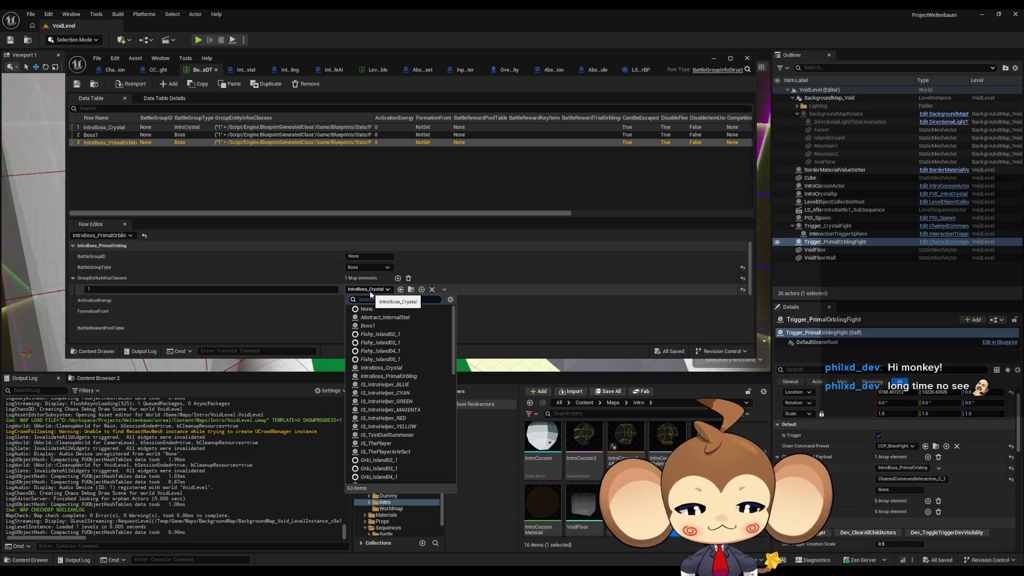
text(prim)
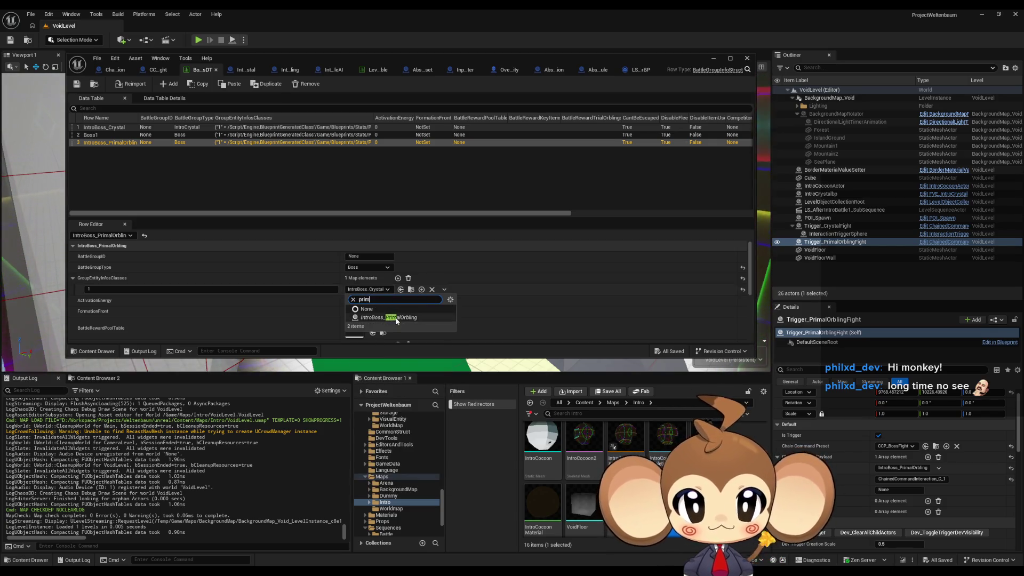
click(391, 317)
scroll(430, 287, down, 10)
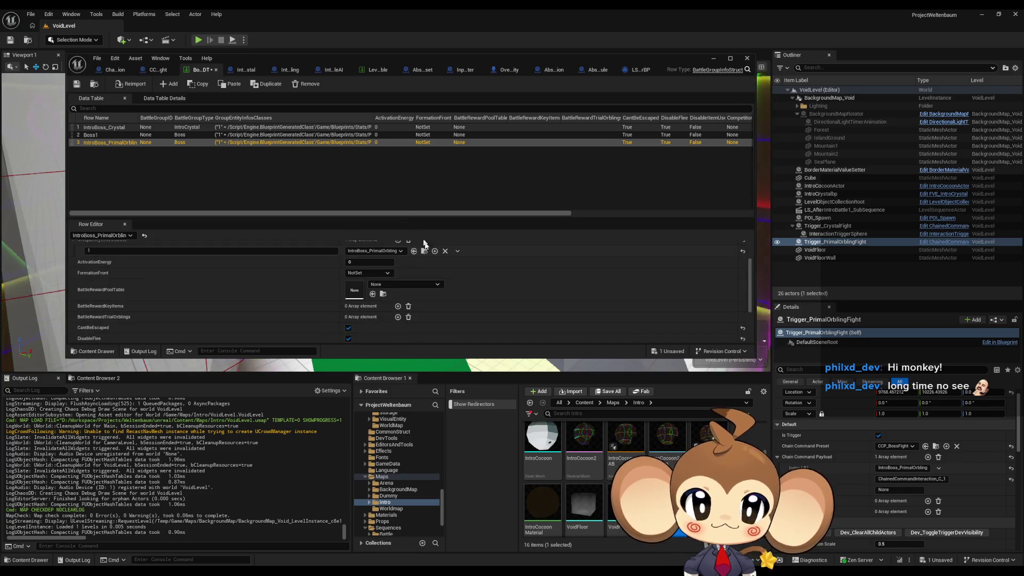
- Save the BossInfosDT data table and minimize its editor
scroll(430, 287, up, 10)
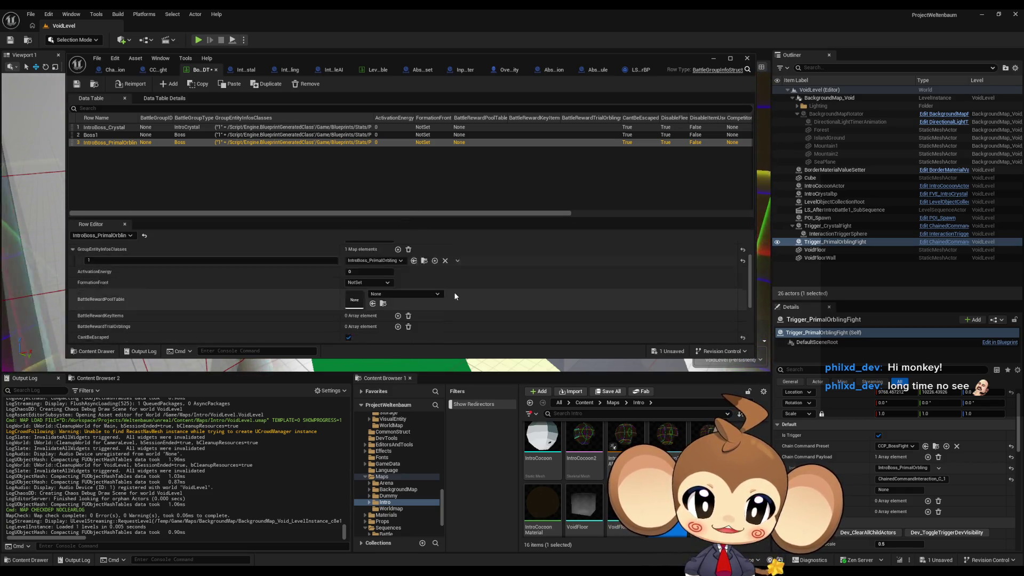
click(77, 84)
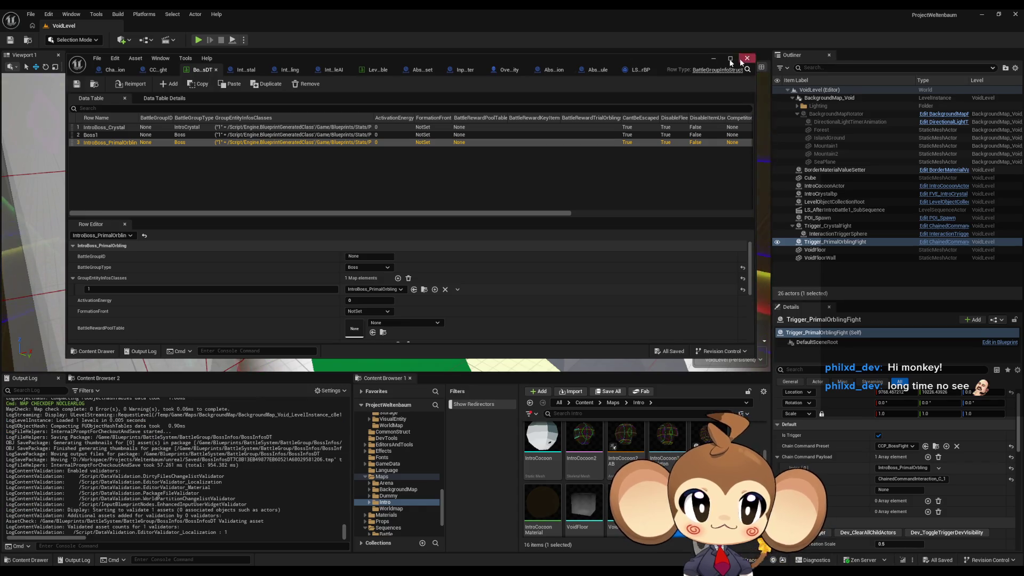
click(713, 58)
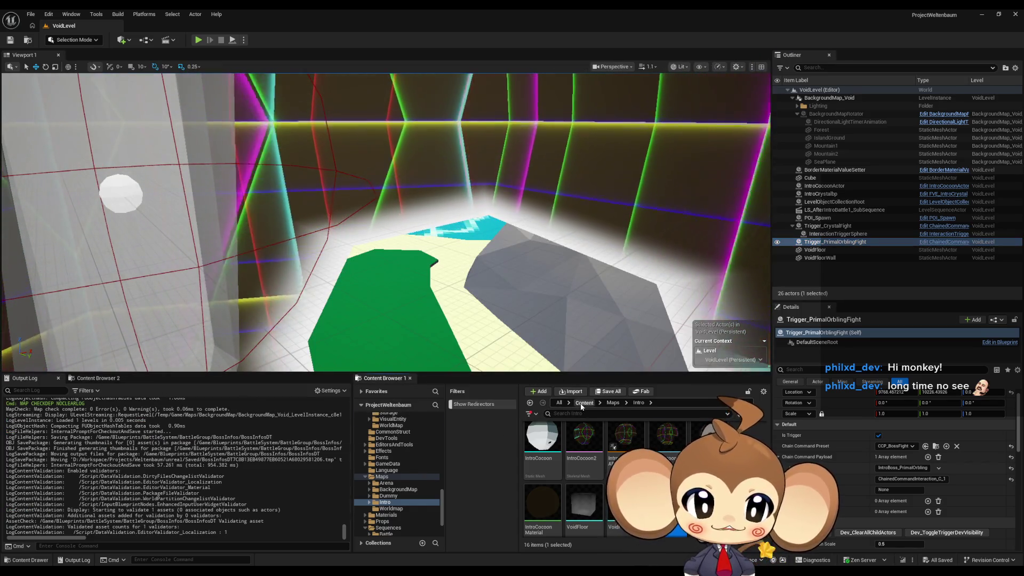
- Open the Main level, run a play-in-editor test, then stop it
click(584, 403)
scroll(706, 438, down, 2)
double_click(707, 435)
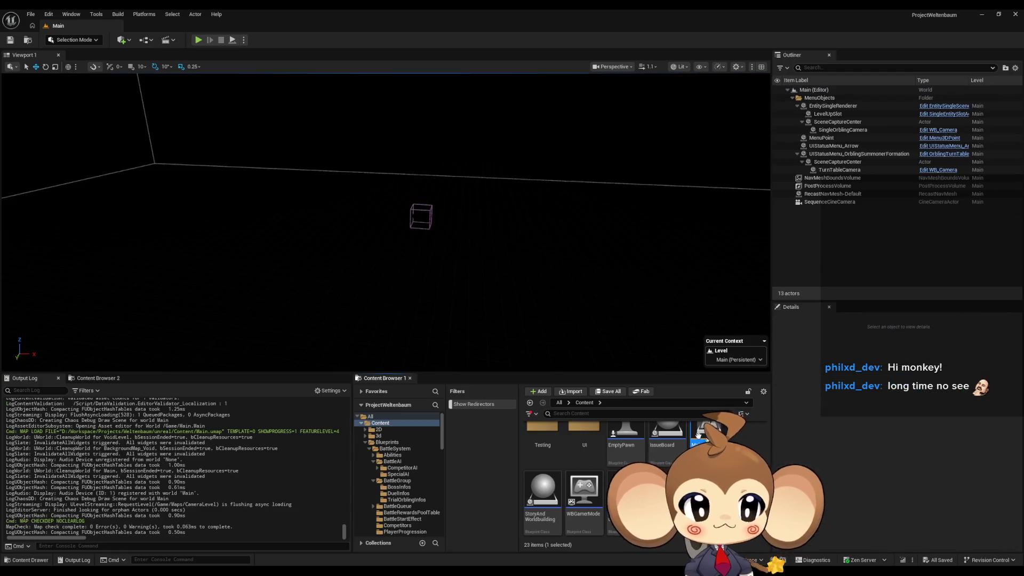
click(201, 41)
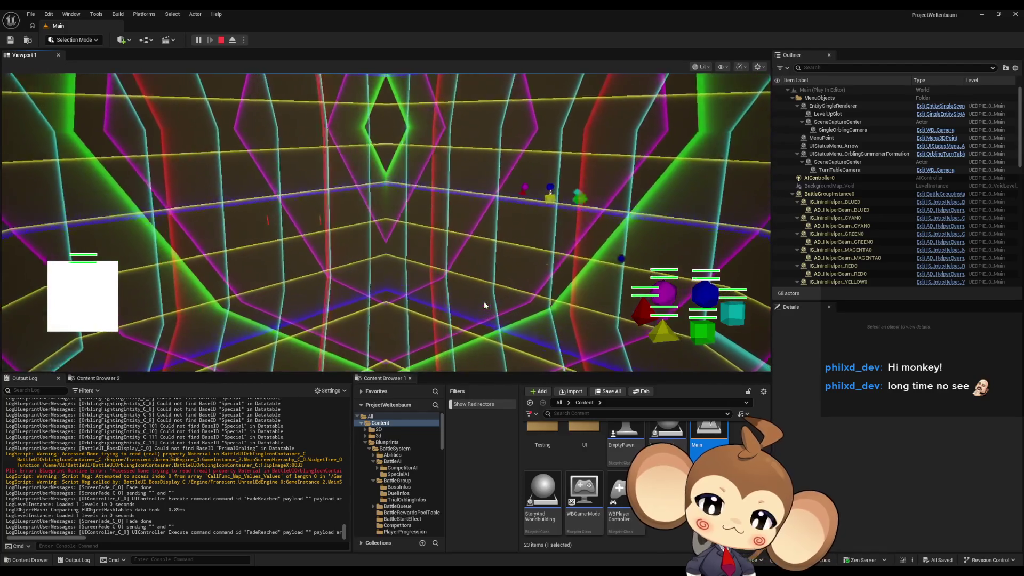
click(220, 41)
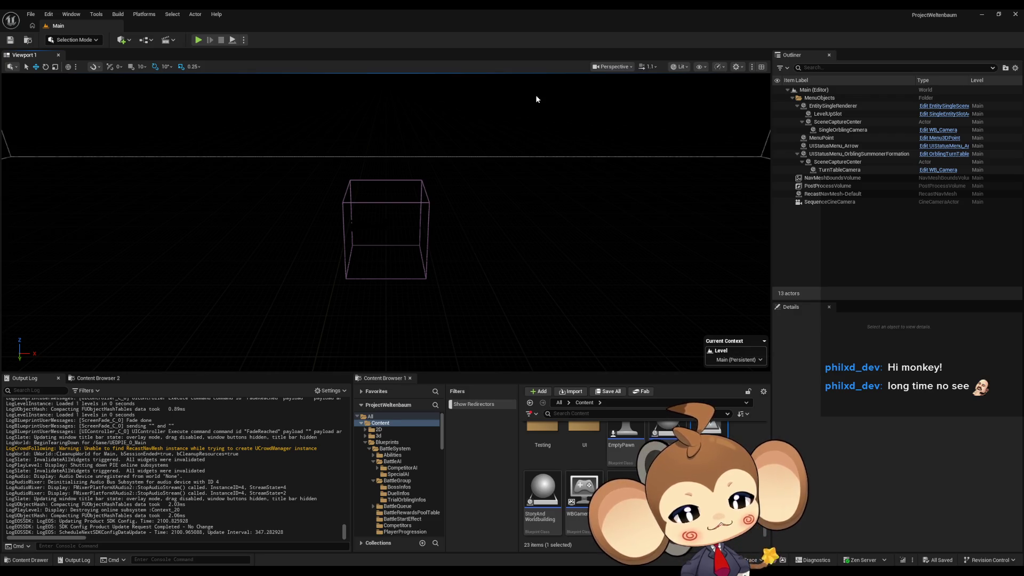
- Restore and maximize the BossInfosDT editor window, then switch to the ChainedCommandInteraction tab
mouse_move(420, 570)
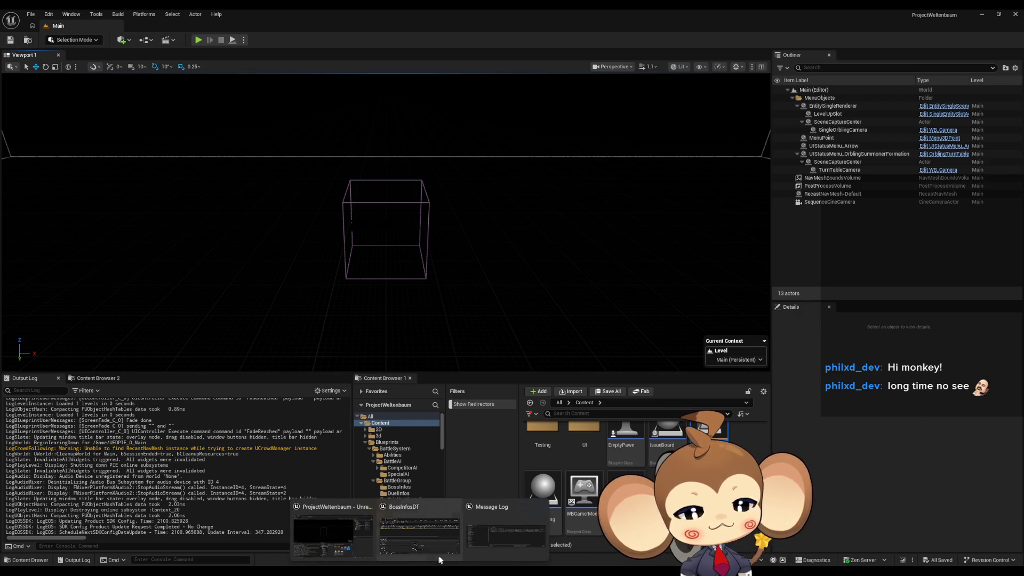
mouse_move(432, 543)
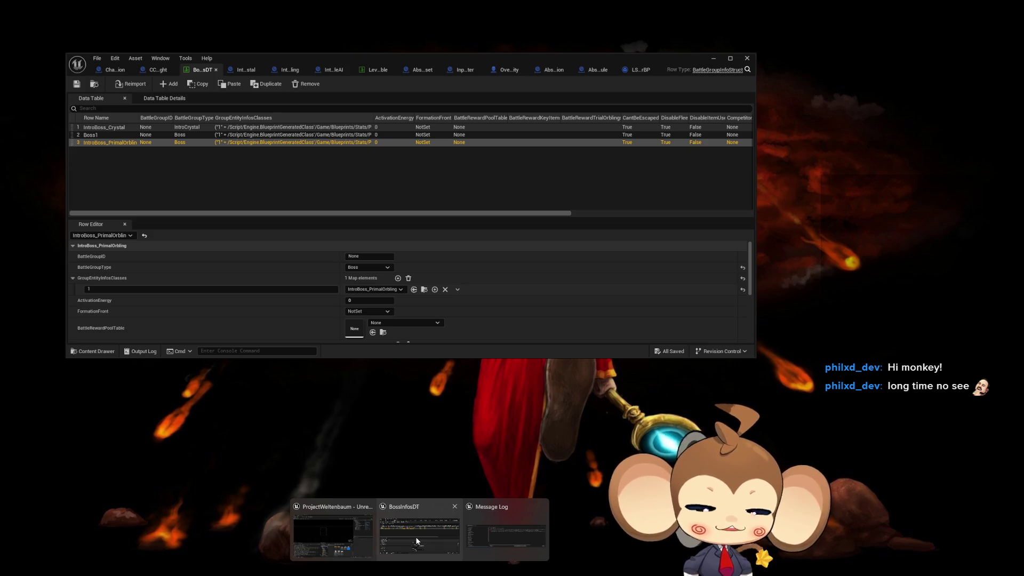
click(415, 537)
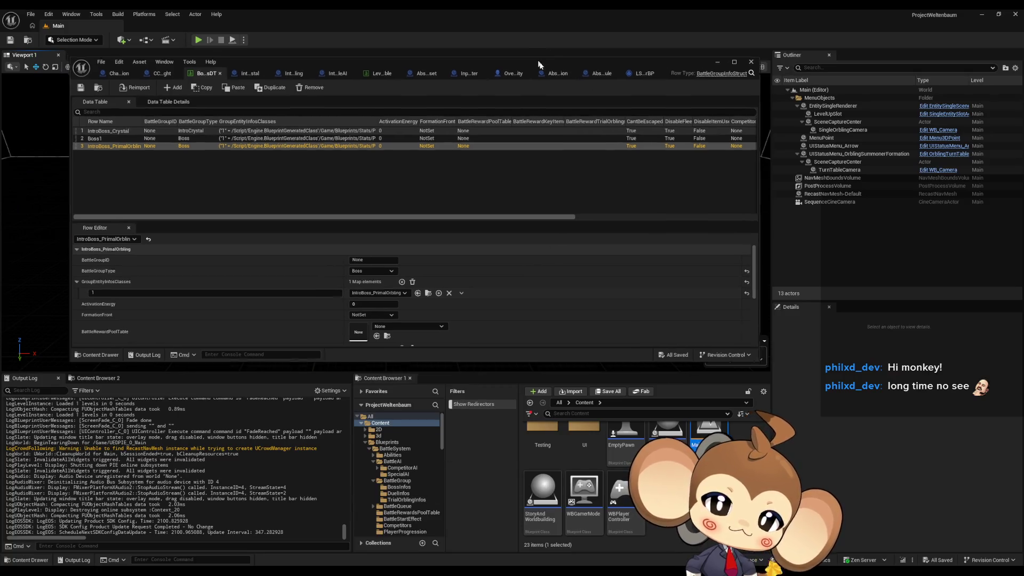
drag(540, 52, 625, 218)
double_click(625, 219)
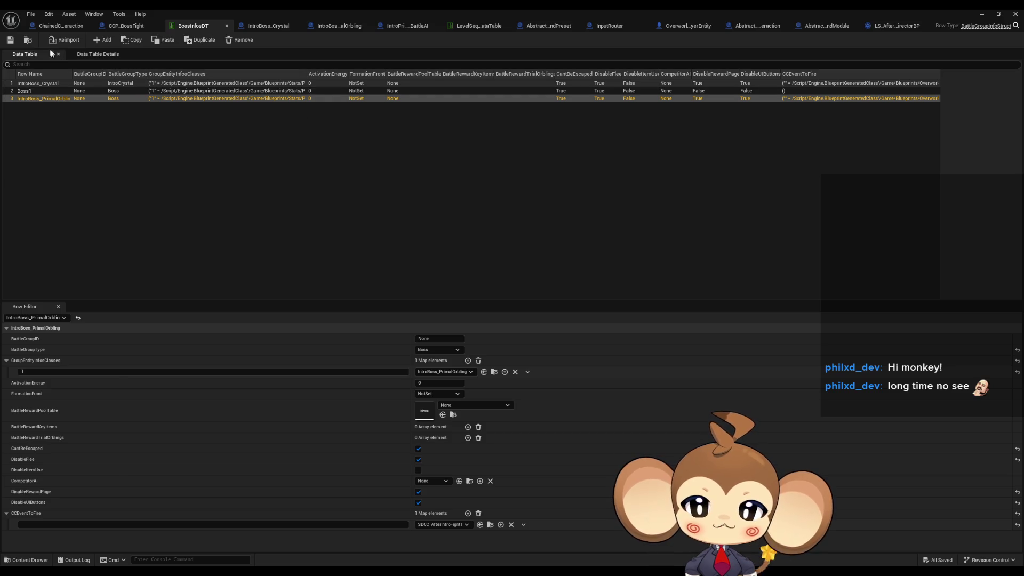
click(58, 26)
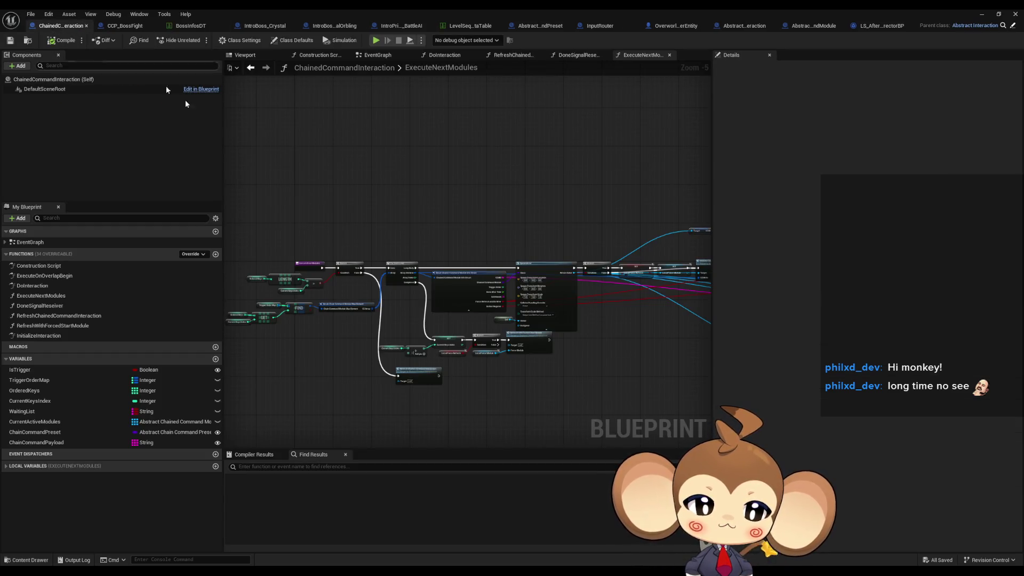
- Select the SpawnActor node and pan to the Branch and SET nodes in ExecuteNextModules
scroll(513, 277, up, 5)
click(626, 317)
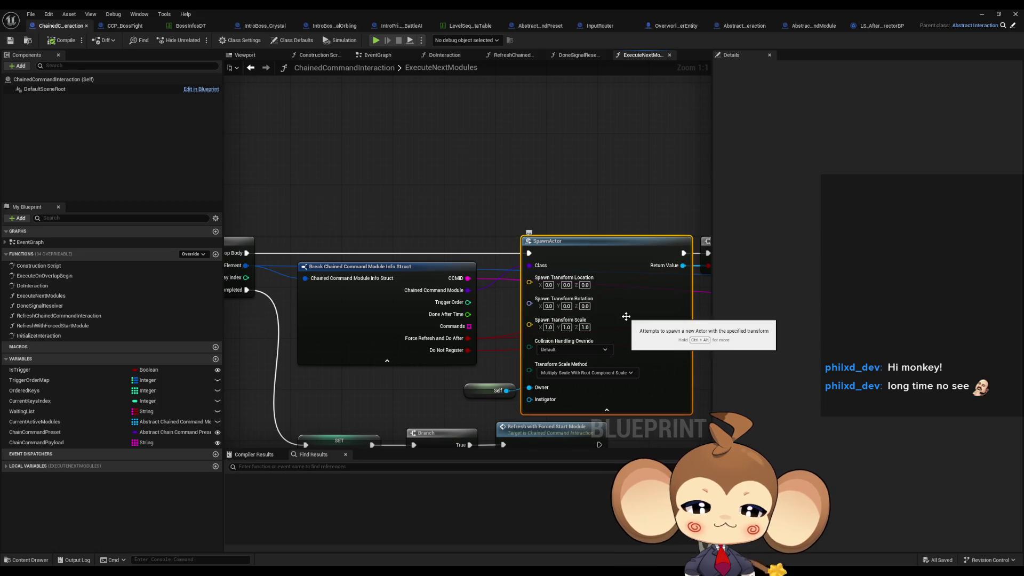
drag(560, 179, 261, 211)
scroll(262, 211, down, 5)
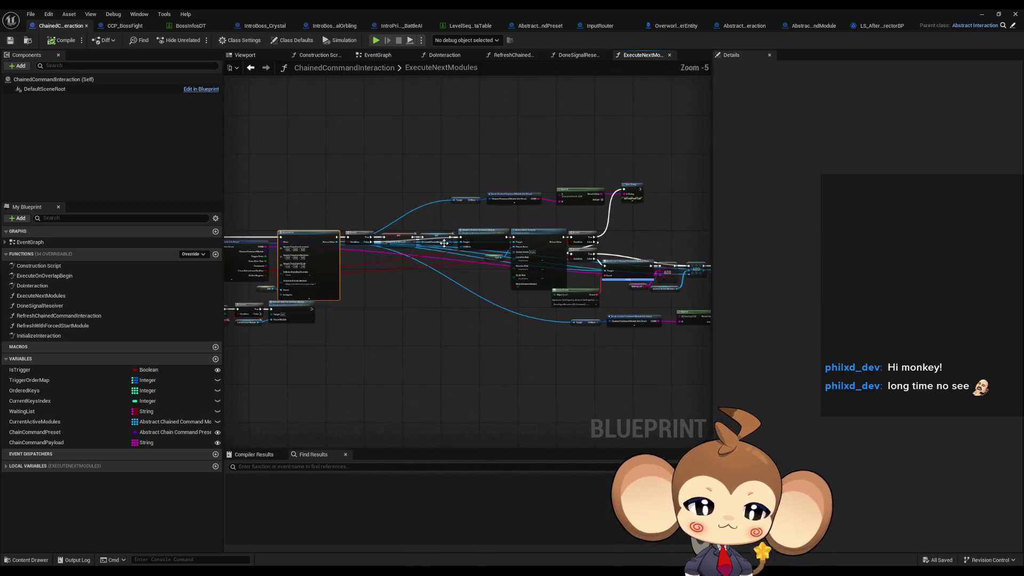
- Browse the CCP_BossFight preset graph, panning left and right across it
click(144, 27)
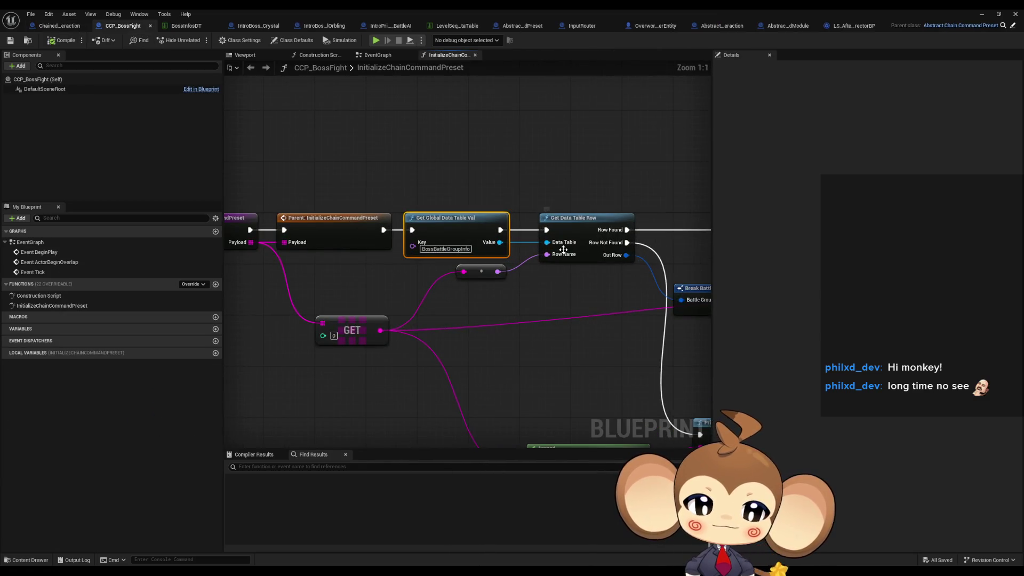
scroll(546, 300, down, 5)
scroll(423, 297, up, 3)
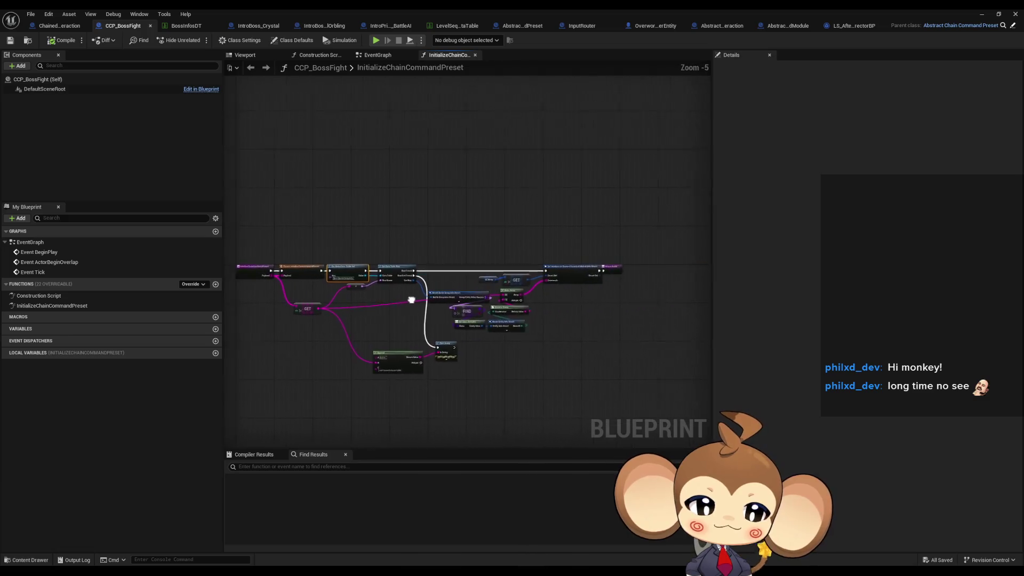
scroll(411, 284, down, 1)
drag(472, 331, 380, 339)
drag(307, 334, 612, 349)
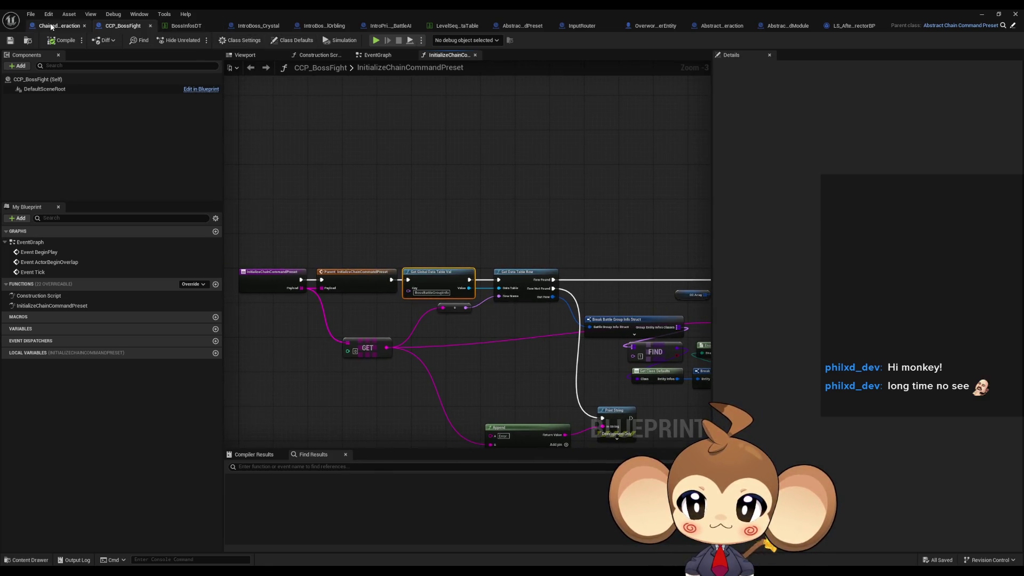
- Return to ExecuteNextModules, reframe the SpawnActor node, and restore the editor to a smaller window
click(52, 26)
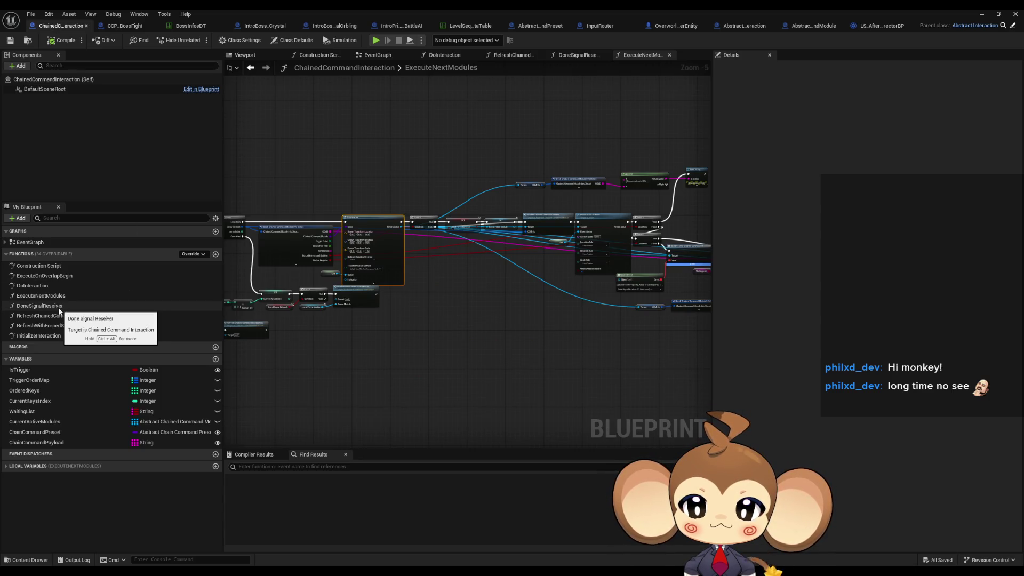
double_click(32, 286)
click(640, 55)
scroll(508, 258, up, 5)
mouse_move(455, 253)
mouse_down()
mouse_move(636, 278)
mouse_move(391, 232)
mouse_move(307, 242)
mouse_up()
scroll(586, 263, down, 1)
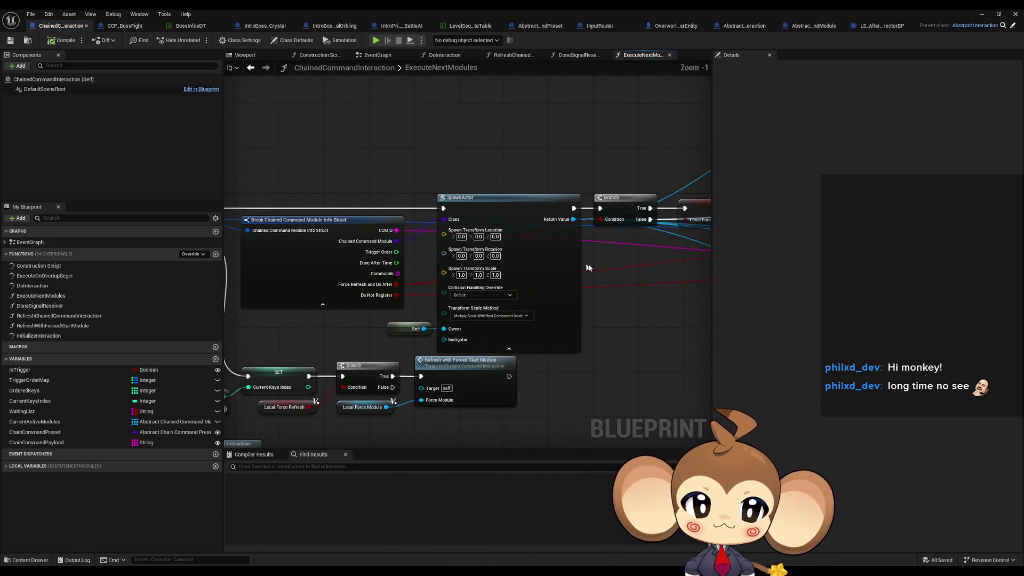
drag(586, 264, 490, 261)
double_click(289, 8)
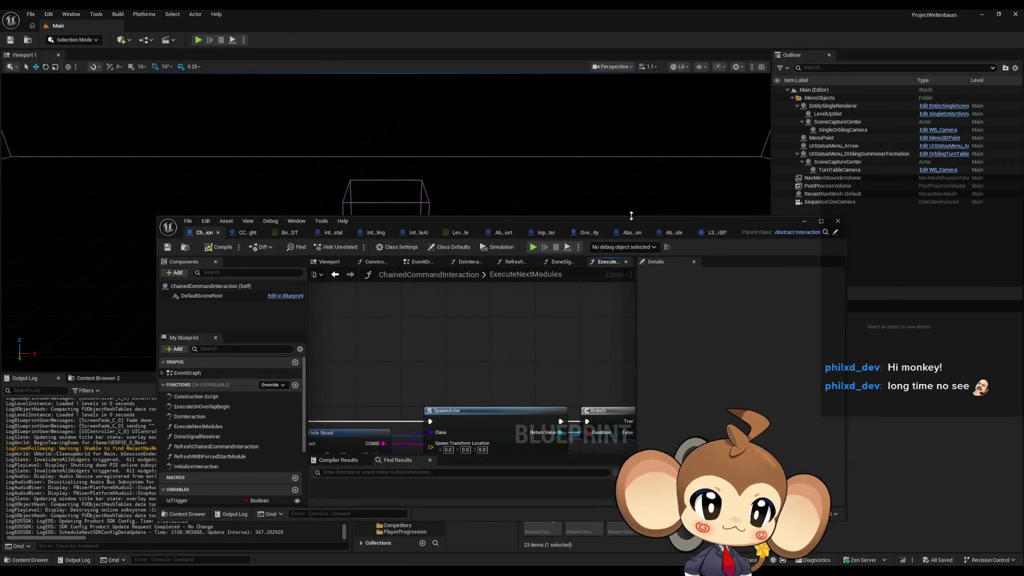
- Show the Class Defaults of the CCP_BossFight blueprint
click(245, 233)
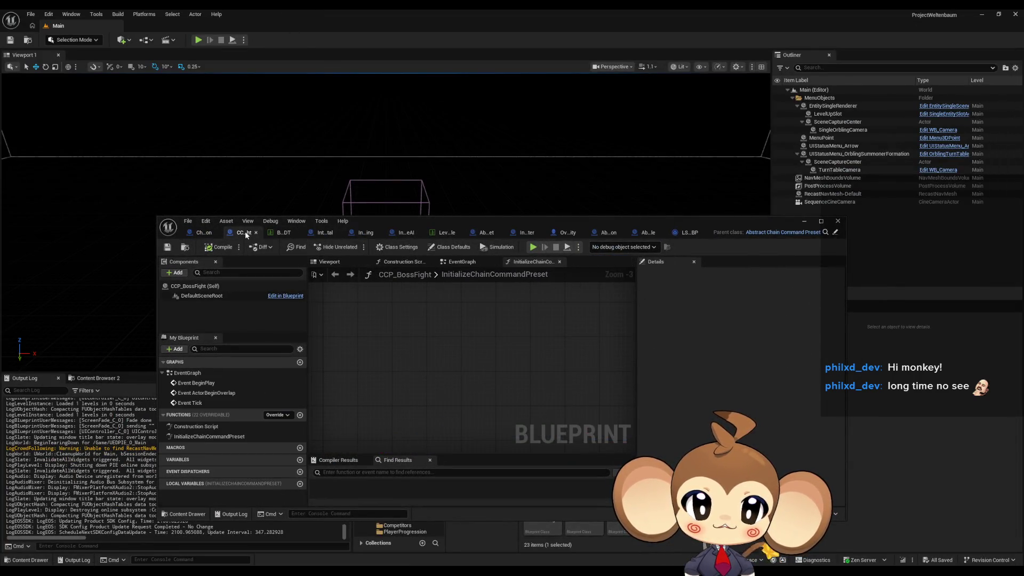
click(398, 247)
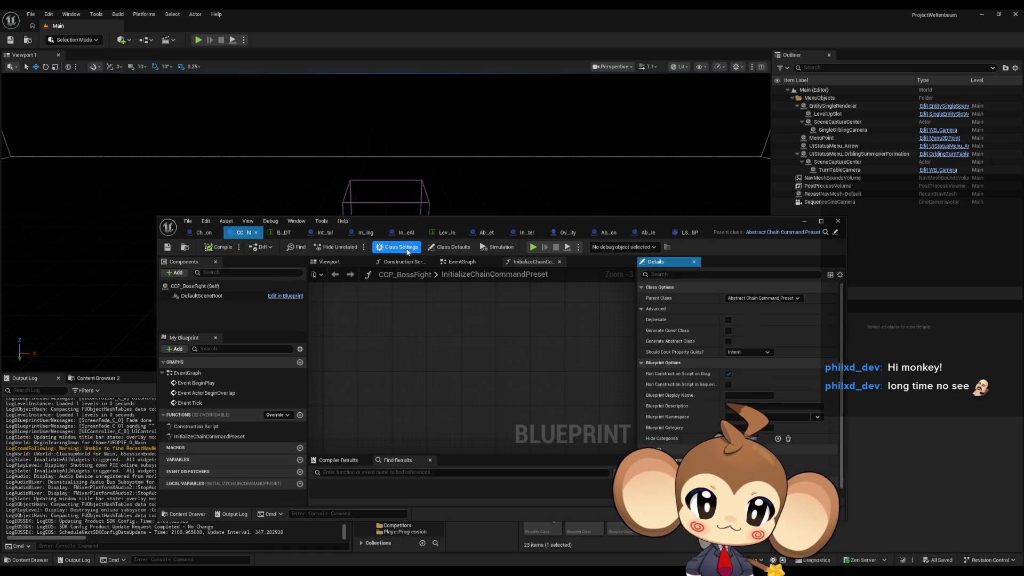
click(444, 247)
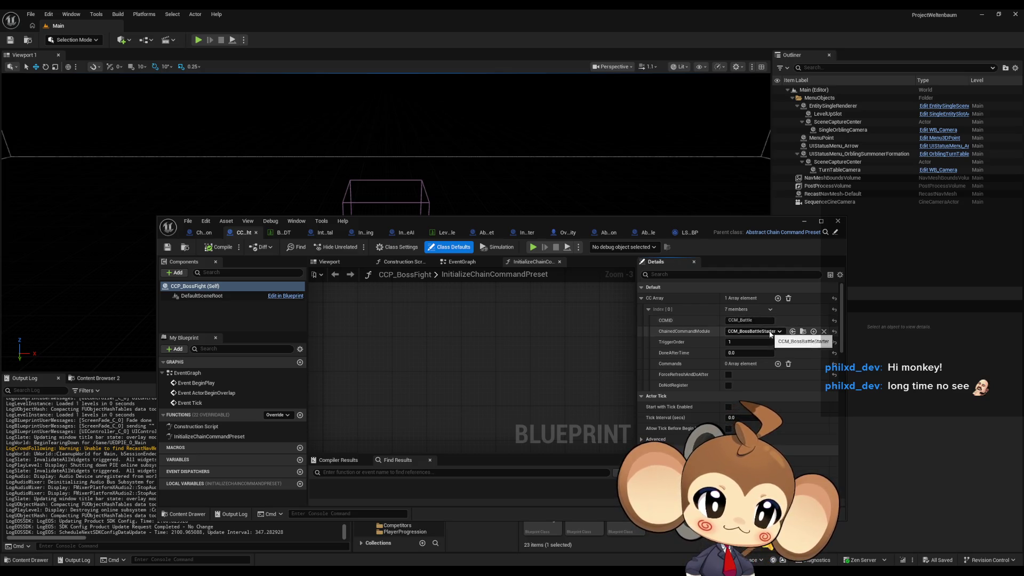
- Browse to CCM_BossBattleStarter in the Content Browser, open it, and dock its tab after CCP_BossFight
click(803, 331)
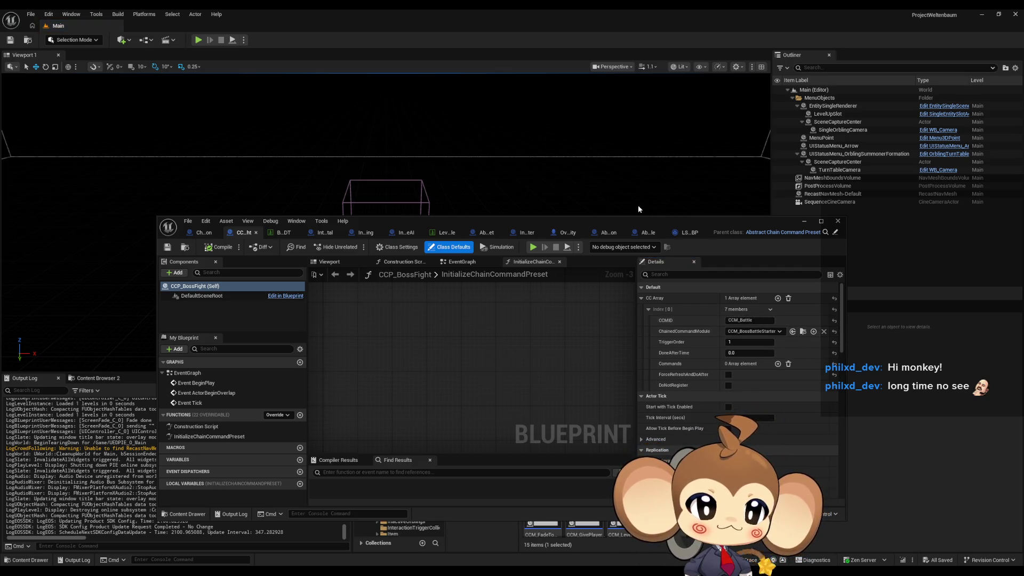
drag(632, 225, 613, 109)
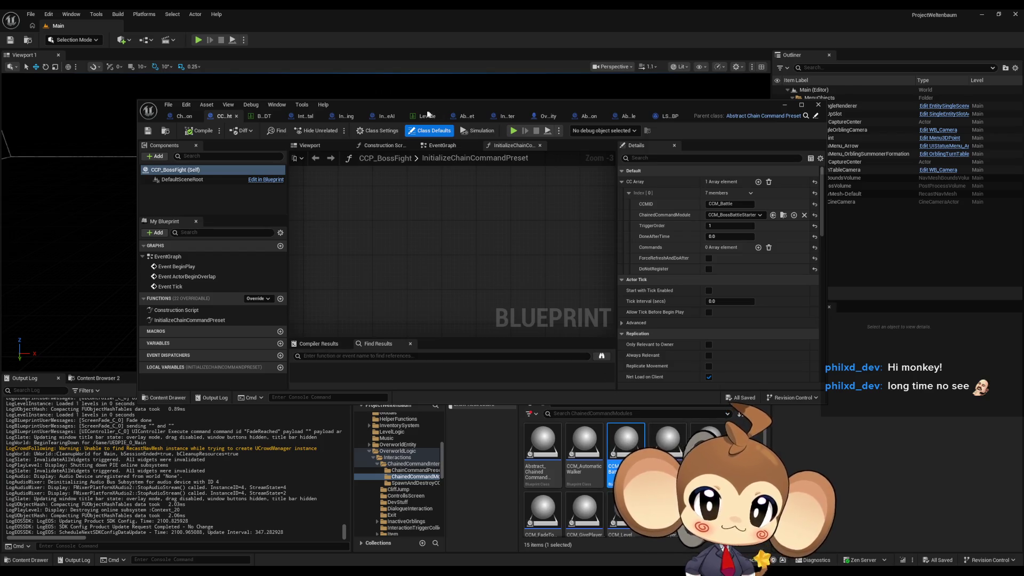
double_click(399, 110)
drag(846, 28, 179, 26)
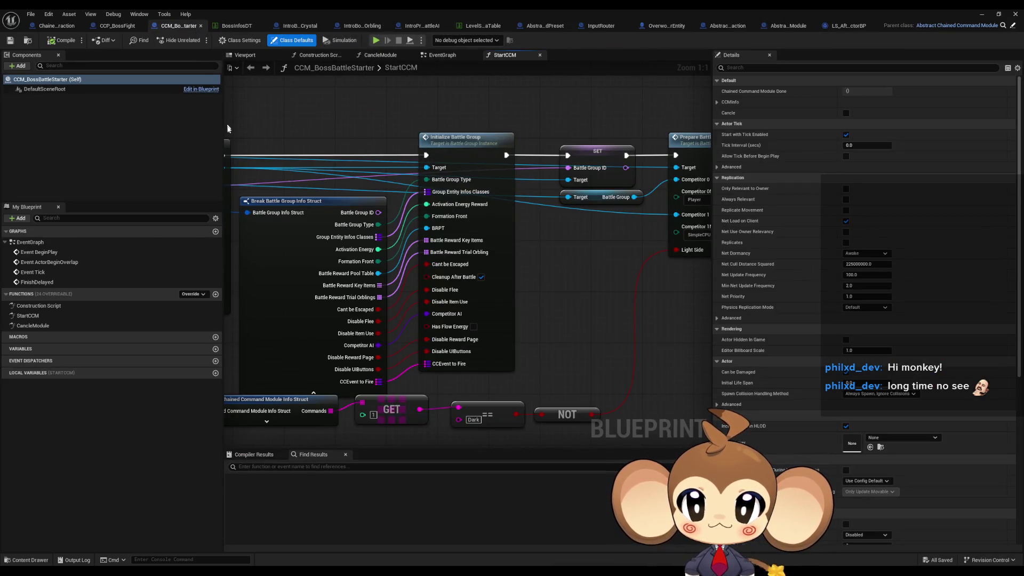
click(69, 318)
scroll(491, 314, down, 5)
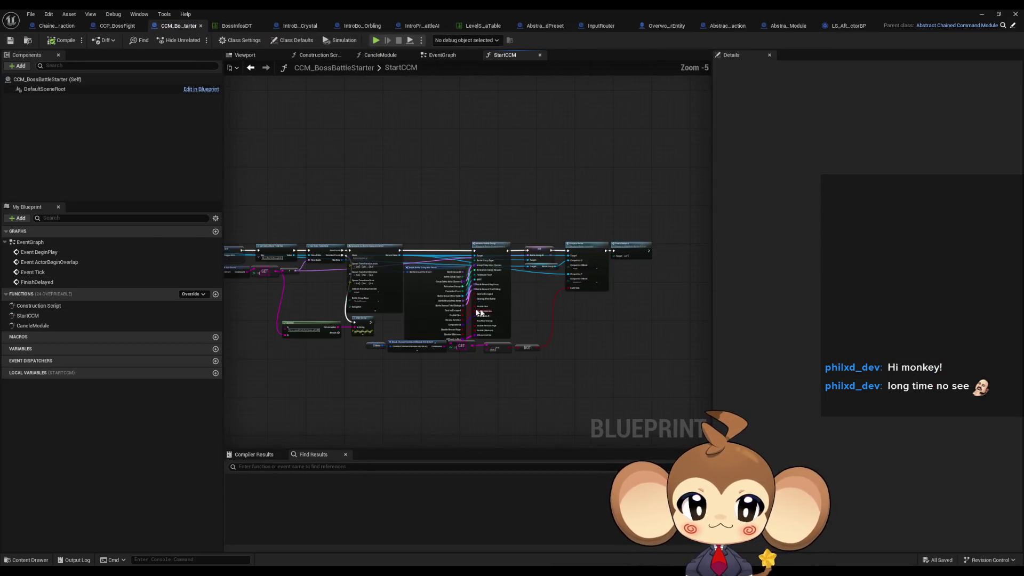
scroll(491, 314, up, 4)
drag(532, 300, 236, 305)
drag(506, 193, 542, 380)
mouse_move(346, 274)
mouse_down()
mouse_move(470, 267)
mouse_move(487, 314)
mouse_up()
drag(372, 210, 392, 282)
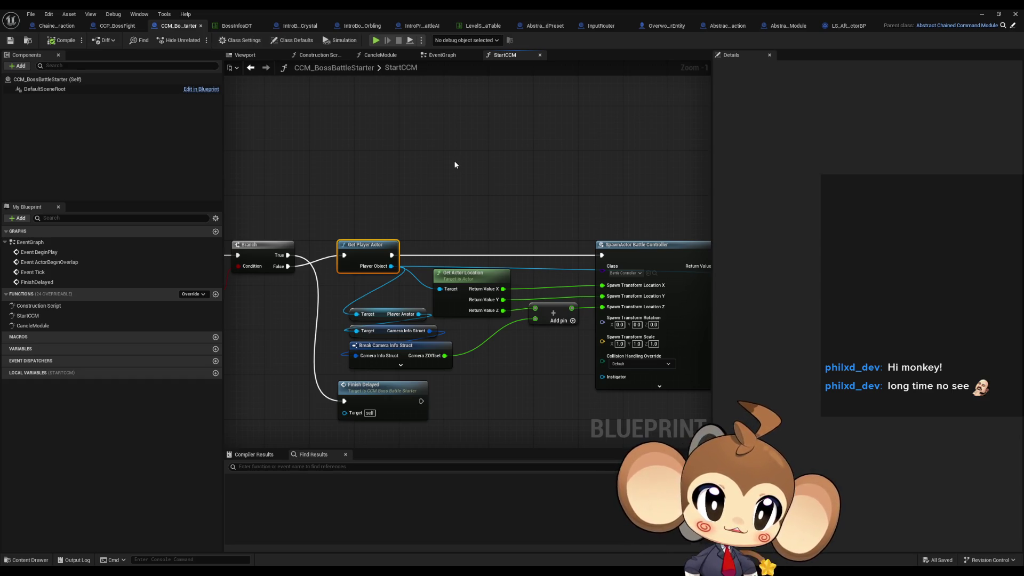
mouse_move(455, 165)
mouse_down()
mouse_move(464, 165)
mouse_move(447, 207)
mouse_move(479, 210)
mouse_move(227, 205)
mouse_up()
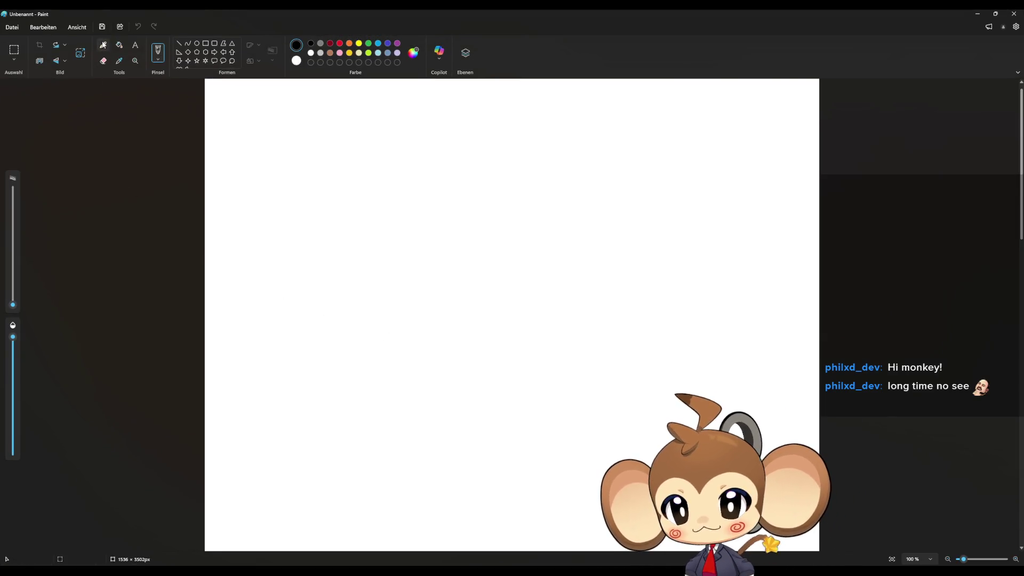
- Sketch a monkey face with a 5px pencil: closed eyes, smile, brow, head outline and ears
click(103, 44)
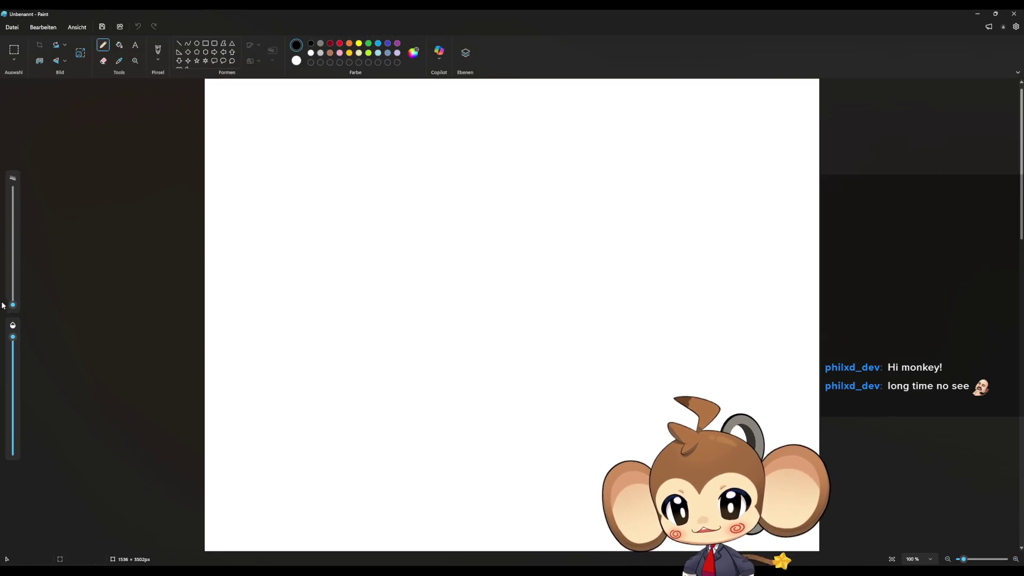
drag(13, 304, 16, 300)
mouse_move(416, 269)
mouse_down()
mouse_move(436, 252)
mouse_move(457, 267)
mouse_move(511, 272)
mouse_up()
mouse_move(416, 296)
mouse_down()
mouse_move(463, 309)
mouse_move(539, 305)
mouse_up()
mouse_move(483, 220)
mouse_down()
mouse_move(419, 212)
mouse_move(387, 319)
mouse_move(549, 335)
mouse_move(522, 222)
mouse_move(473, 211)
mouse_move(475, 184)
mouse_up()
mouse_move(467, 248)
mouse_down()
mouse_move(394, 255)
mouse_move(400, 281)
mouse_move(371, 298)
mouse_move(501, 236)
mouse_move(562, 313)
mouse_up()
mouse_move(558, 262)
mouse_down()
mouse_move(568, 252)
mouse_move(564, 296)
mouse_up()
mouse_move(545, 244)
mouse_down()
mouse_move(549, 236)
mouse_move(600, 312)
mouse_move(563, 306)
mouse_up()
mouse_move(383, 242)
mouse_down()
mouse_move(323, 267)
mouse_move(371, 274)
mouse_up()
mouse_move(396, 226)
mouse_down()
mouse_move(286, 243)
mouse_move(372, 296)
mouse_up()
- Write the letters BRB below the monkey face
drag(302, 353, 295, 404)
mouse_move(355, 365)
mouse_down()
mouse_move(345, 404)
mouse_move(388, 435)
mouse_up()
mouse_move(419, 385)
mouse_down()
mouse_move(429, 392)
mouse_move(410, 421)
mouse_up()
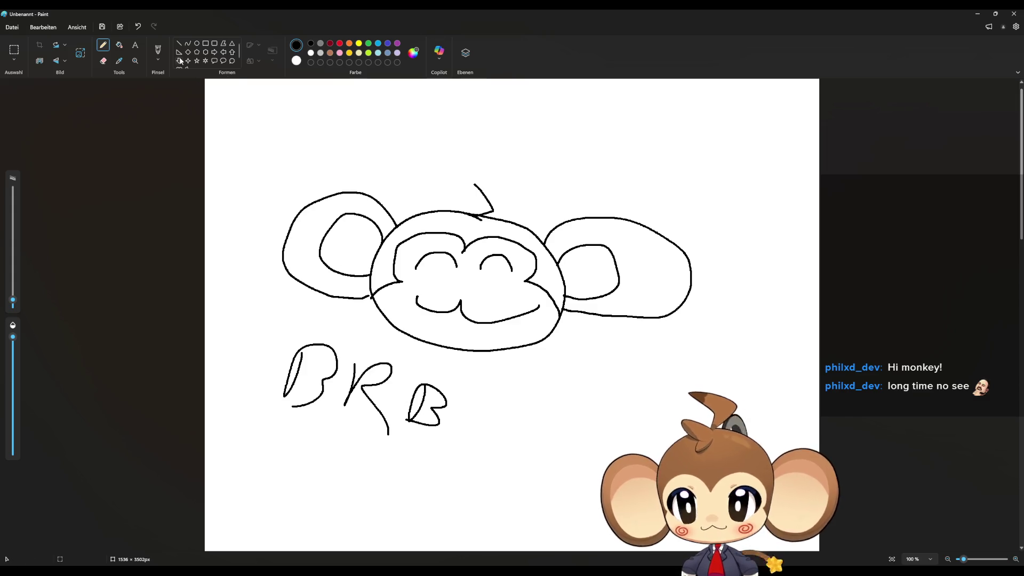
- Switch to dark red and draw swirls on both cheeks
click(331, 43)
mouse_move(417, 285)
mouse_down()
mouse_move(396, 294)
mouse_move(404, 291)
mouse_up()
drag(514, 291, 528, 298)
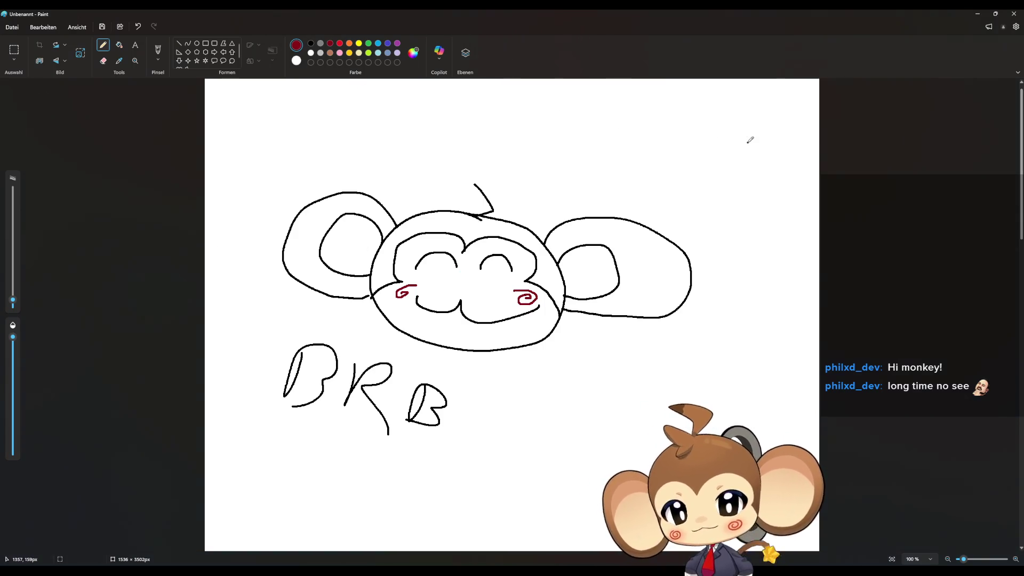
- Close the Paint window to bring up the save-changes prompt
click(1014, 14)
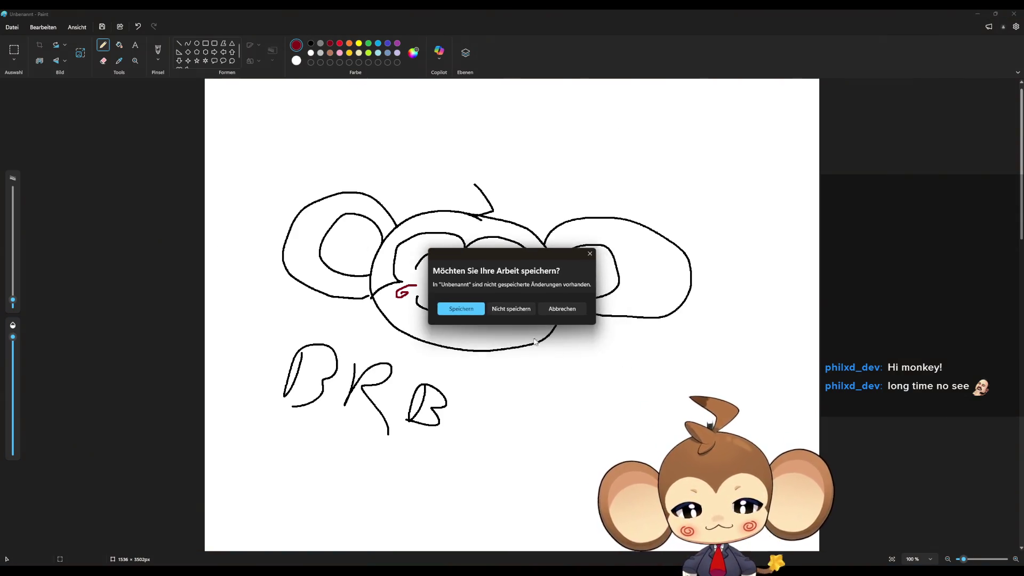
- Discard the Paint drawing without saving and pan to the start of the StartCCM graph
click(520, 311)
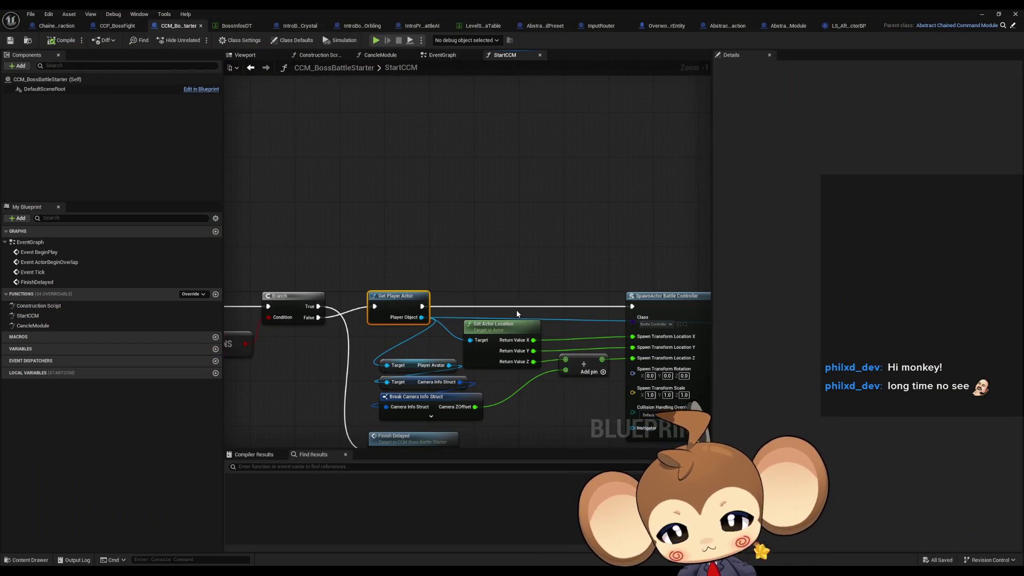
scroll(480, 240, down, 1)
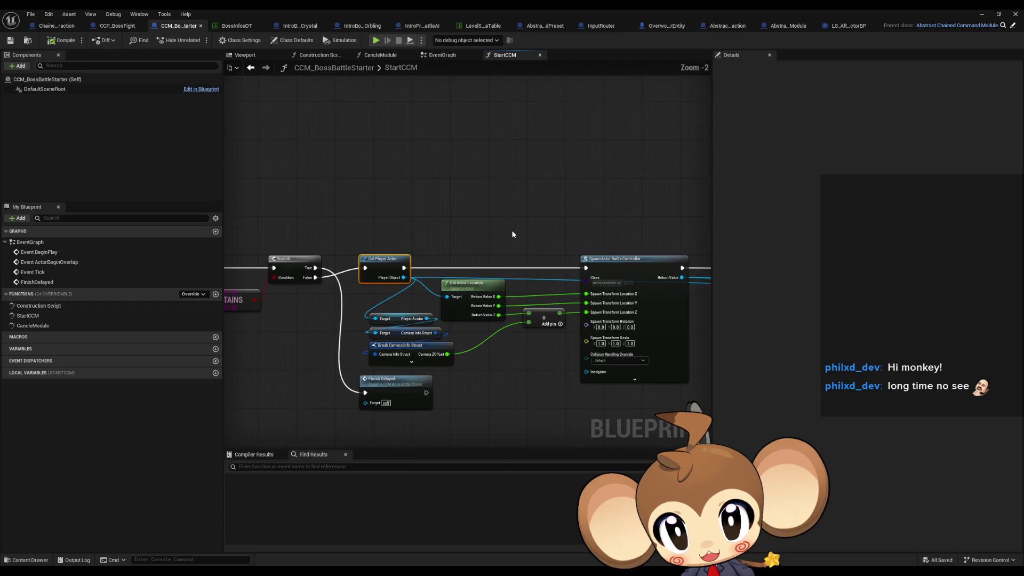
drag(512, 234, 411, 191)
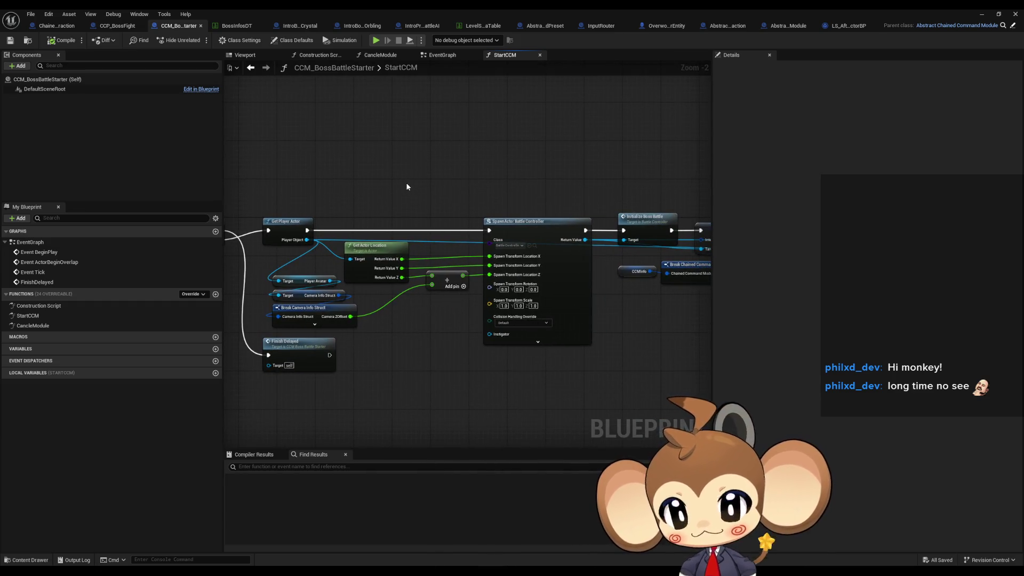
drag(411, 187, 549, 174)
drag(480, 183, 709, 197)
- Review StartCCM from Get Player Actor and SpawnActor to the CONTAINS and GET nodes
drag(816, 196, 465, 188)
mouse_move(526, 181)
mouse_down()
mouse_move(451, 190)
mouse_move(451, 217)
mouse_up()
drag(331, 295, 480, 291)
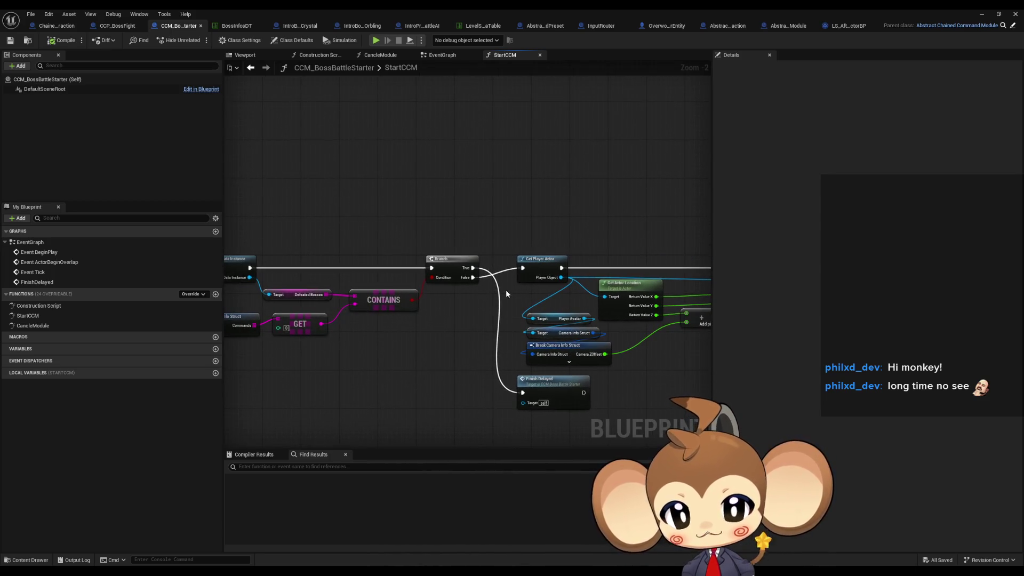
scroll(513, 290, down, 2)
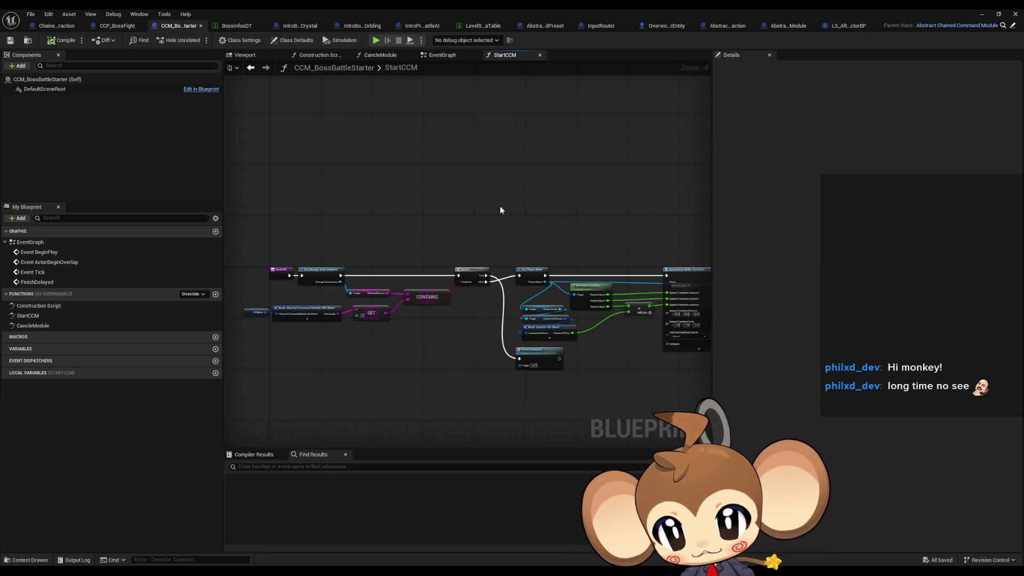
drag(500, 205, 421, 235)
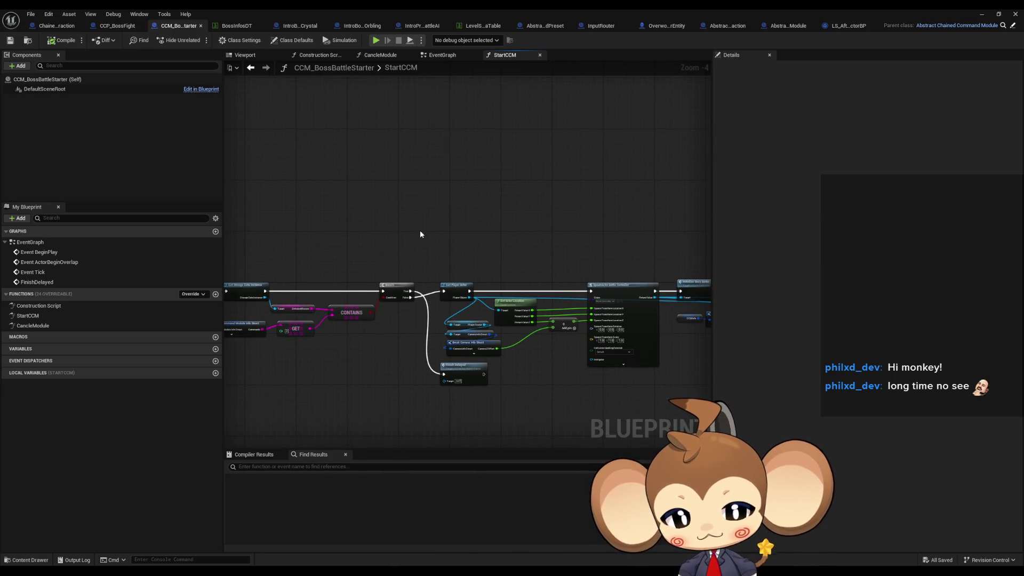
drag(398, 251, 393, 239)
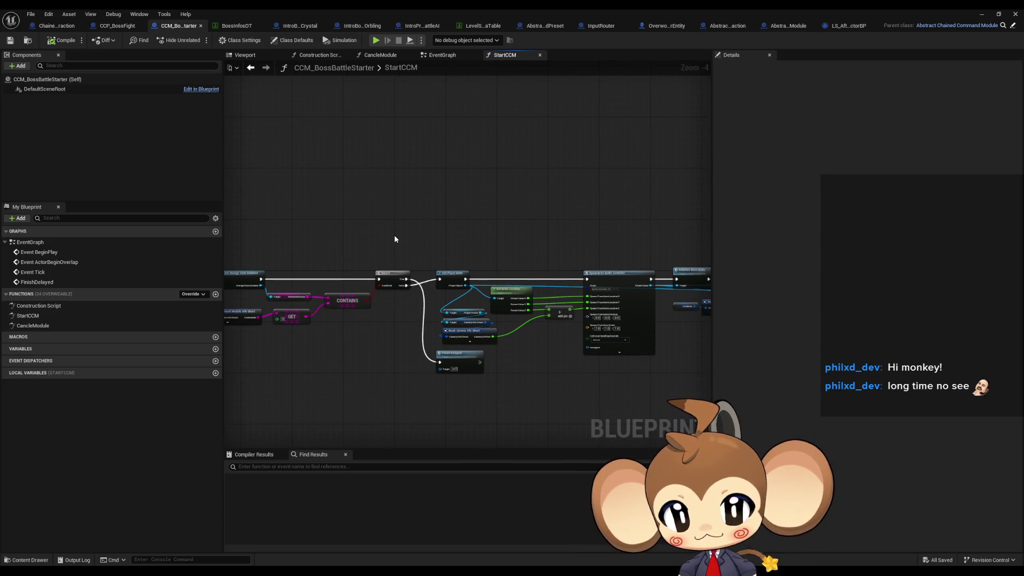
drag(421, 235, 387, 192)
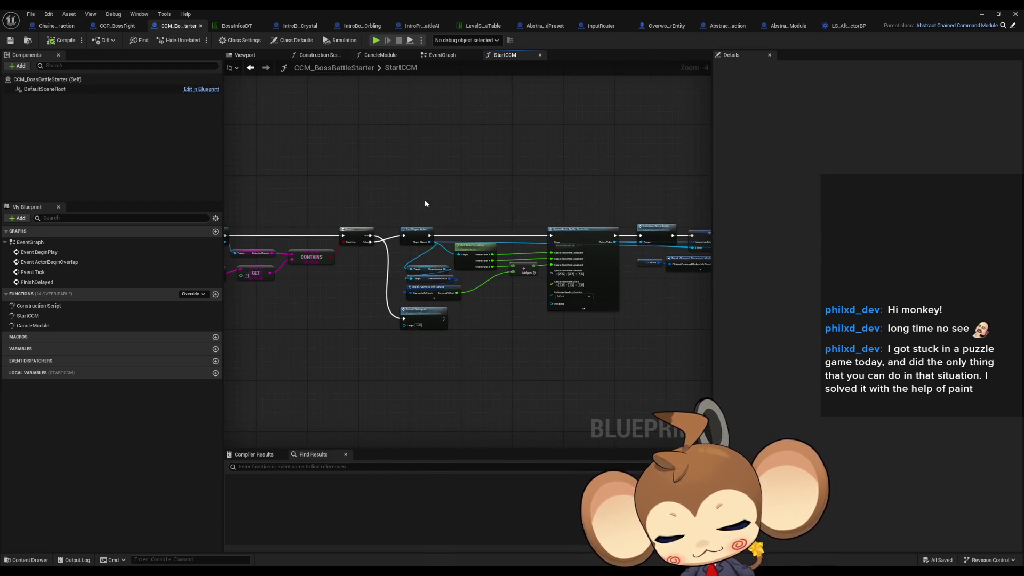
scroll(425, 203, up, 2)
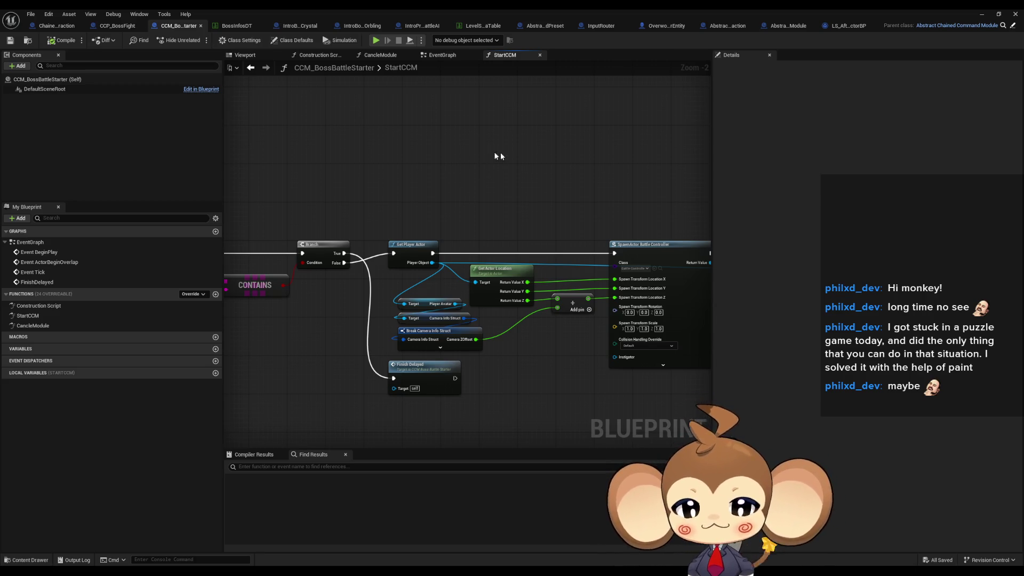
mouse_move(446, 197)
mouse_down()
mouse_move(422, 138)
mouse_move(447, 236)
mouse_move(485, 291)
mouse_move(507, 290)
mouse_up()
click(507, 291)
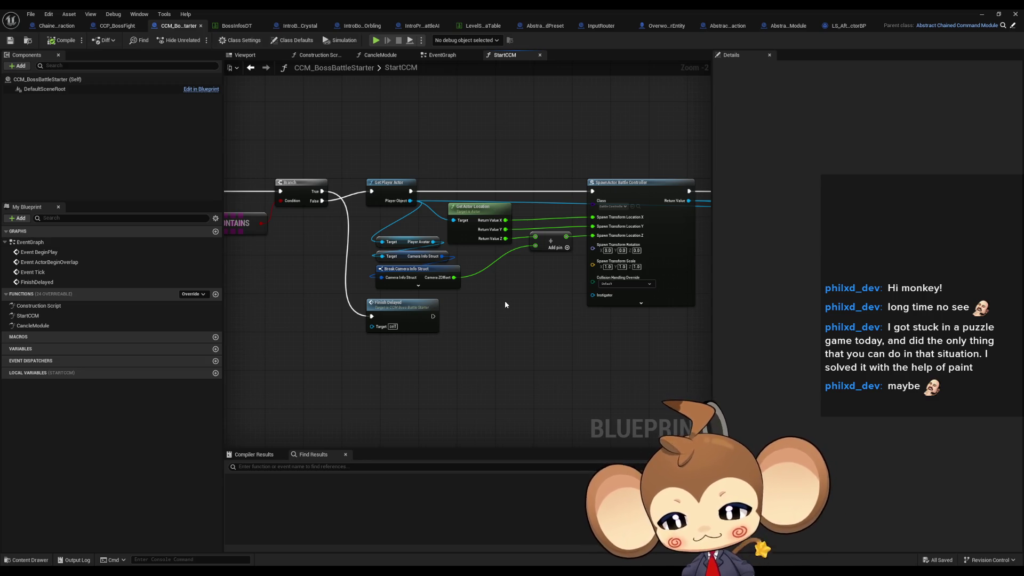
- Create an Actor Blueprint named SequenceBattleStarterPosition in the Content Browser folder
click(982, 14)
scroll(609, 423, down, 1)
click(568, 404)
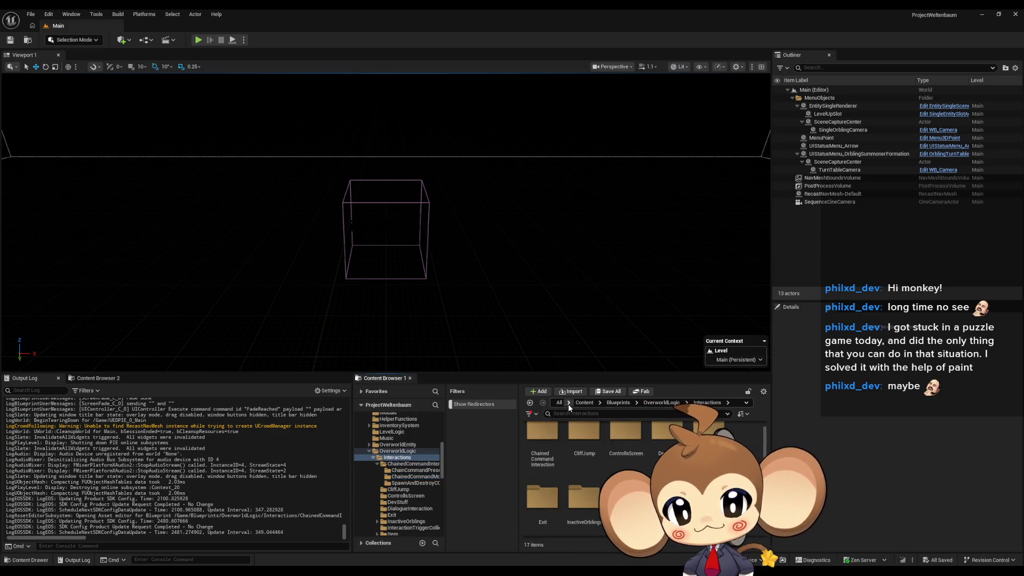
scroll(640, 480, down, 1)
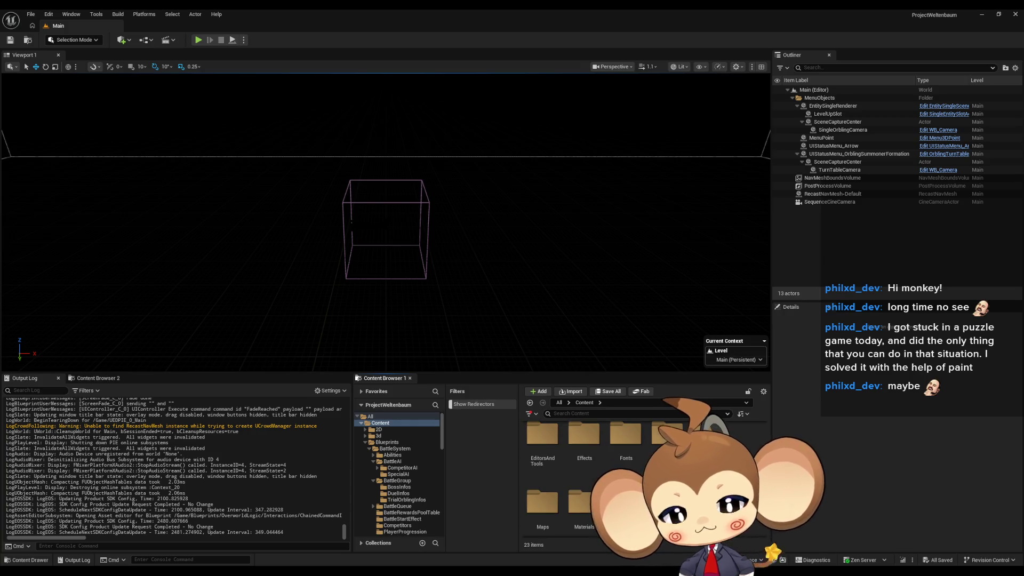
scroll(640, 480, down, 2)
scroll(640, 480, down, 1)
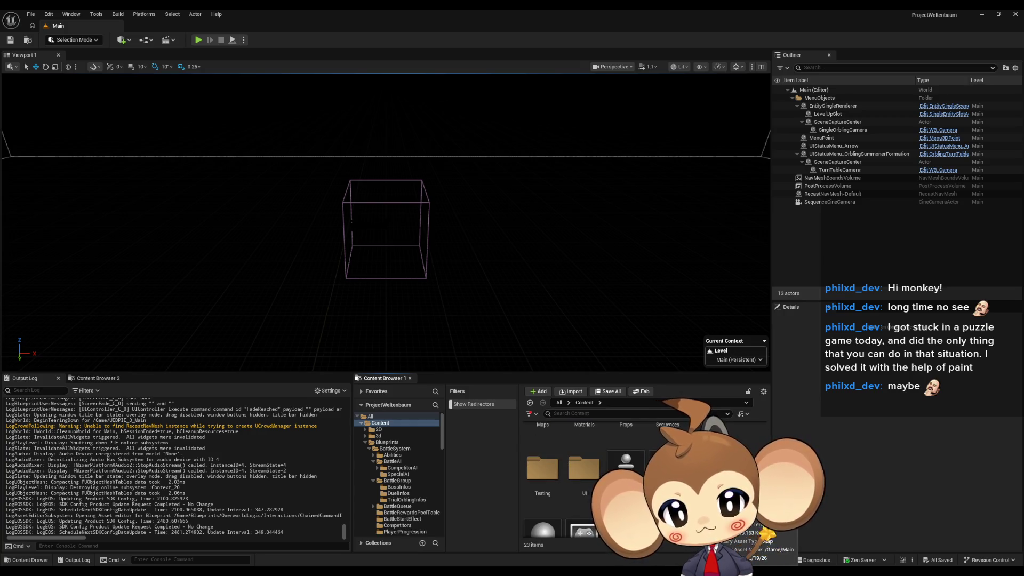
scroll(640, 480, down, 1)
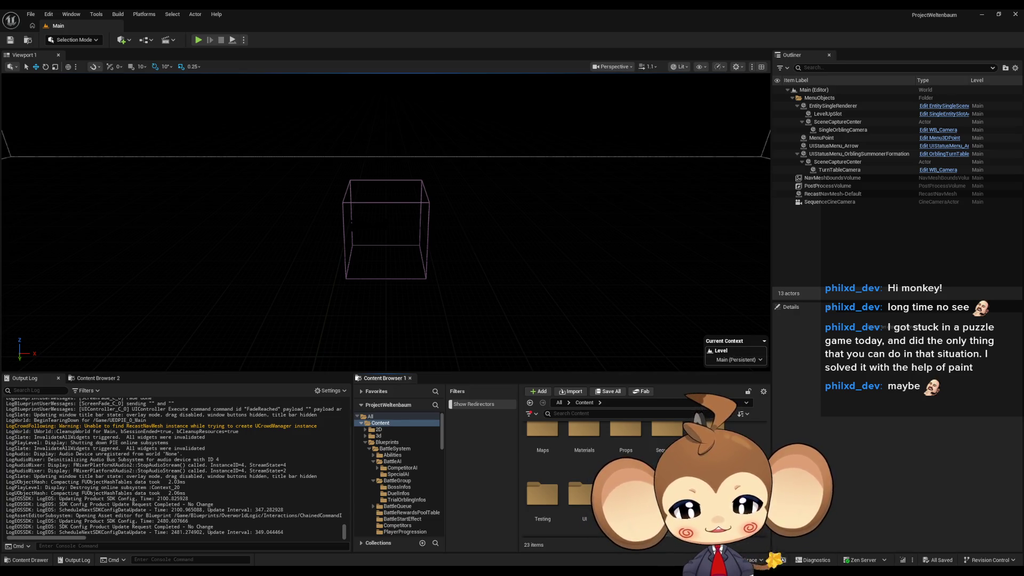
double_click(666, 432)
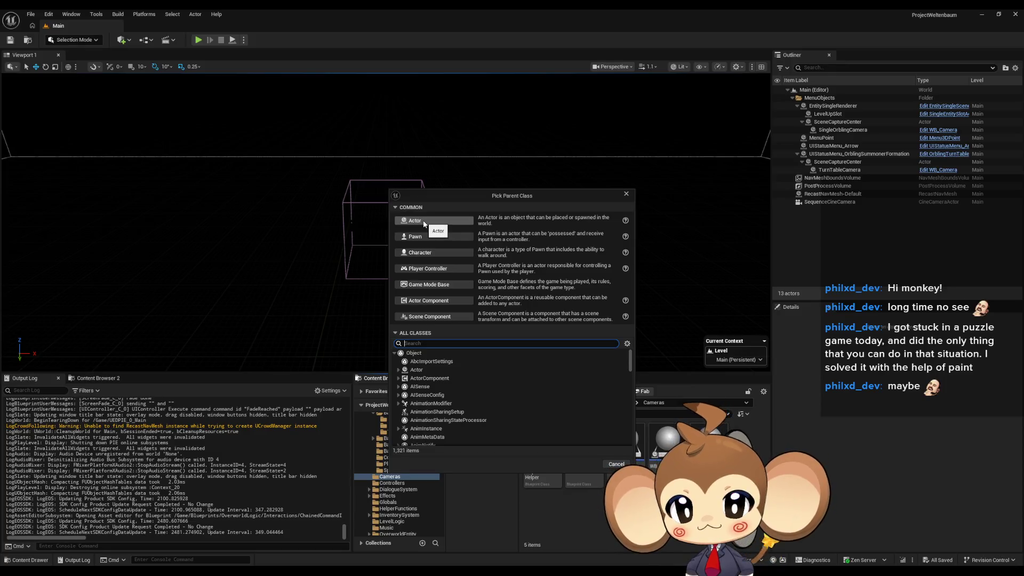
click(492, 247)
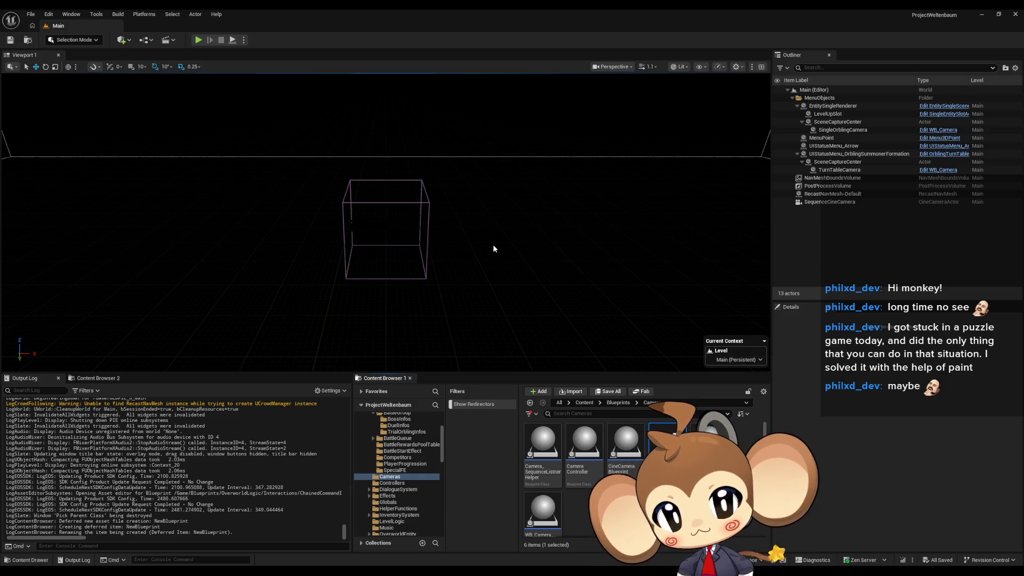
key(Return)
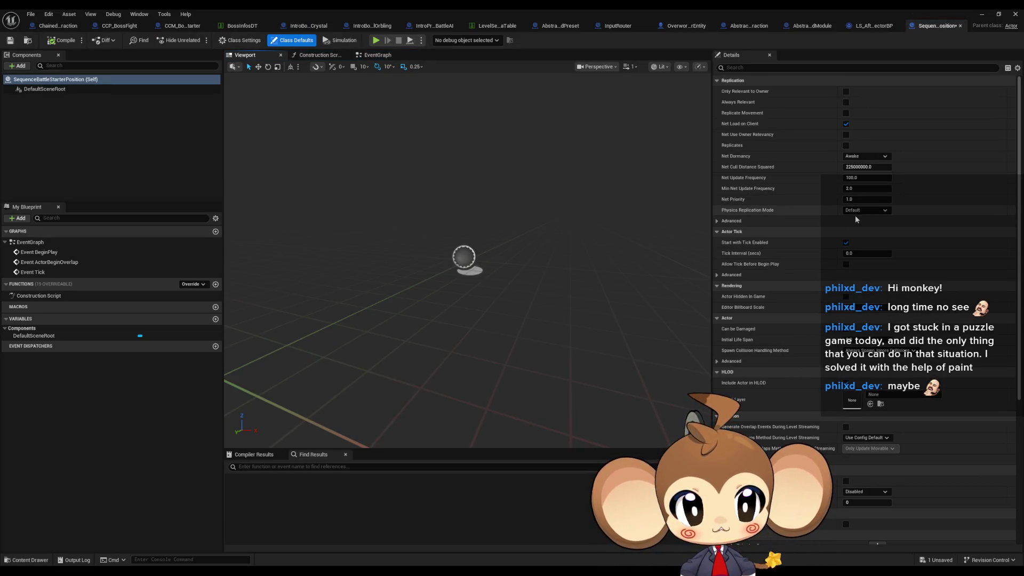
- Disable start-with-tick on SequenceBattleStarterPosition, save it, and return to the editor
click(846, 243)
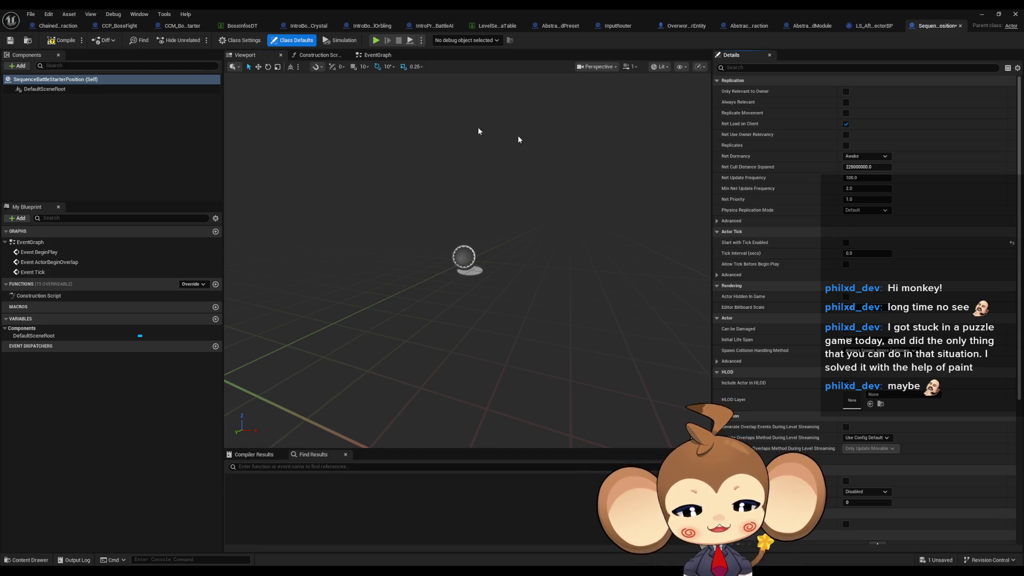
click(62, 40)
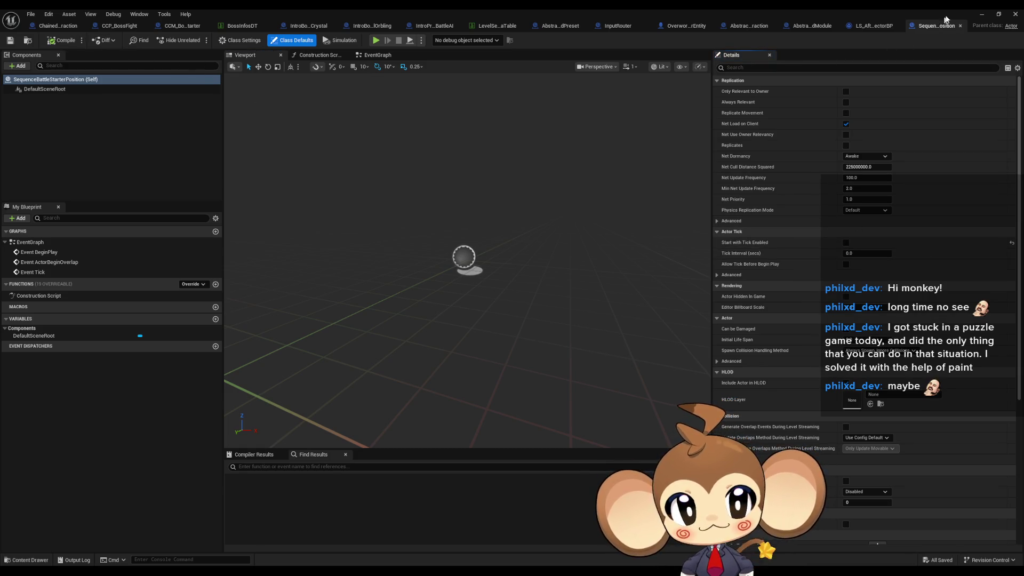
key(alt+Tab)
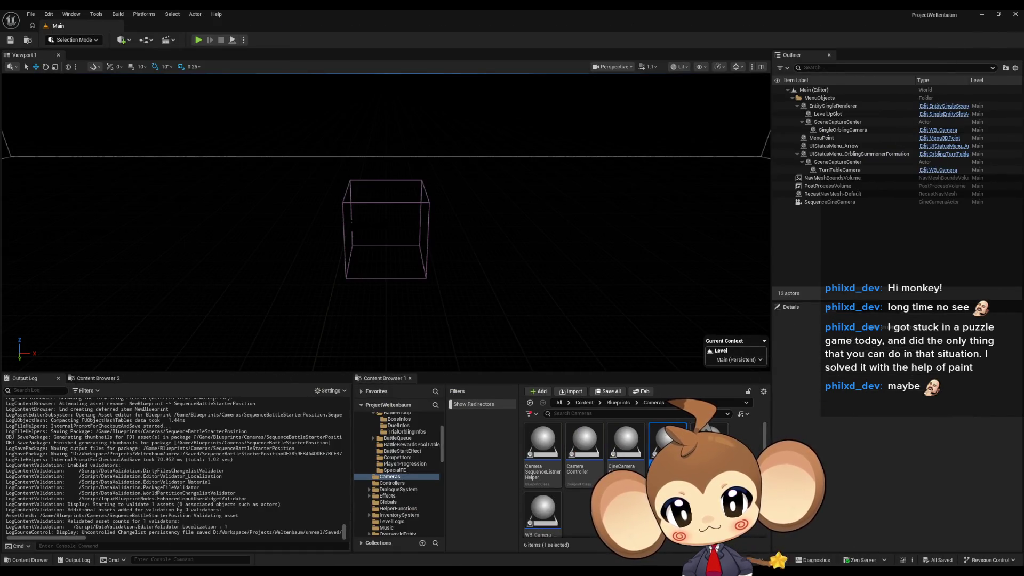
mouse_move(471, 549)
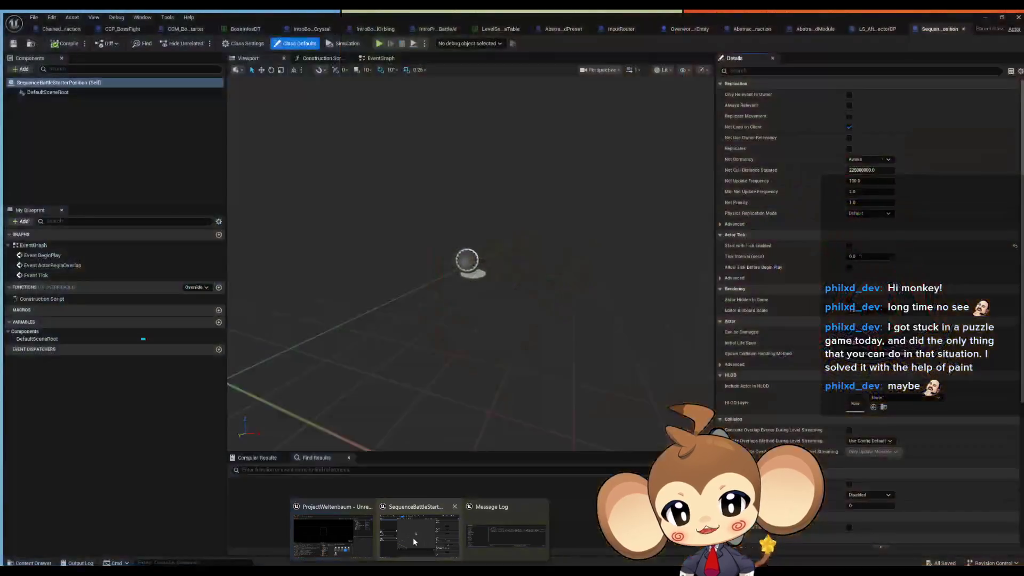
click(412, 537)
- Cycle through the open blueprint tabs, ending on CCM_BossBattleStarter's StartCCM graph
click(876, 27)
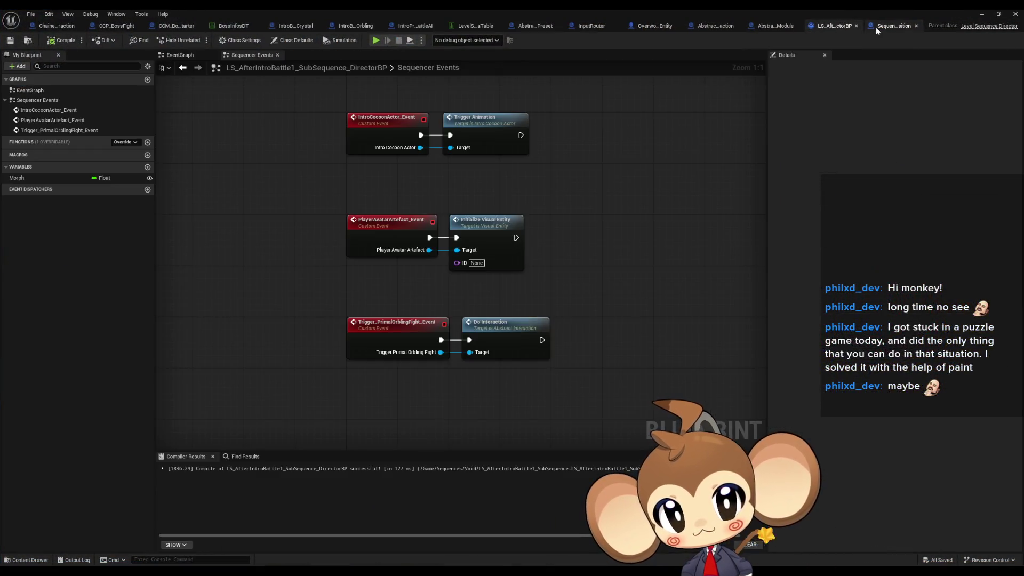
click(775, 26)
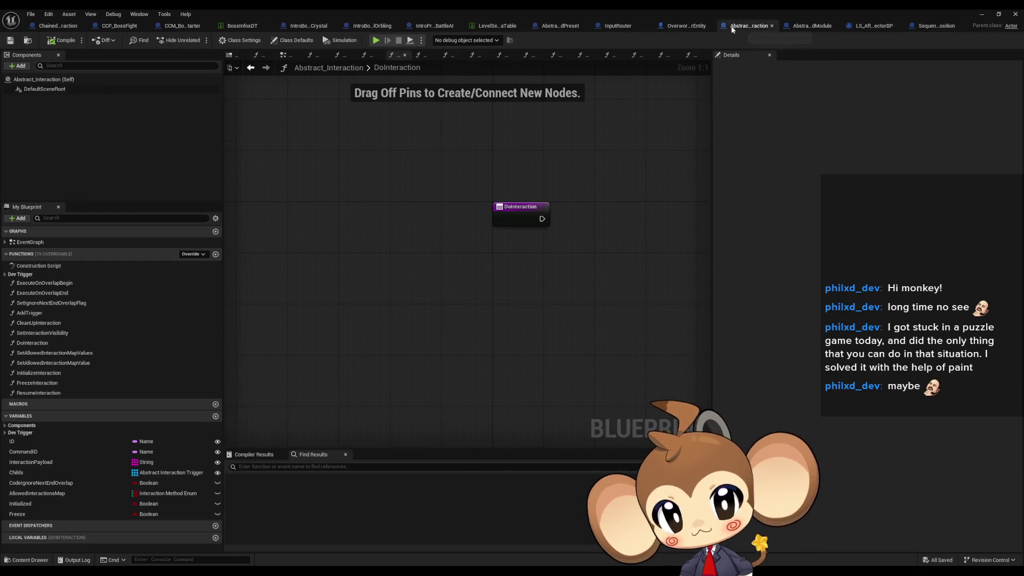
click(686, 26)
click(616, 25)
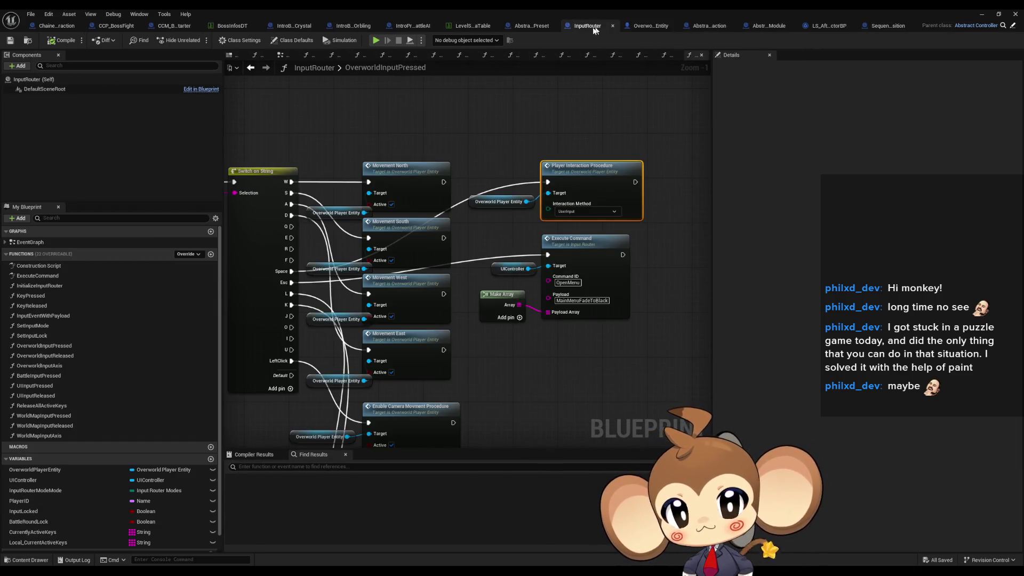
click(523, 26)
click(430, 26)
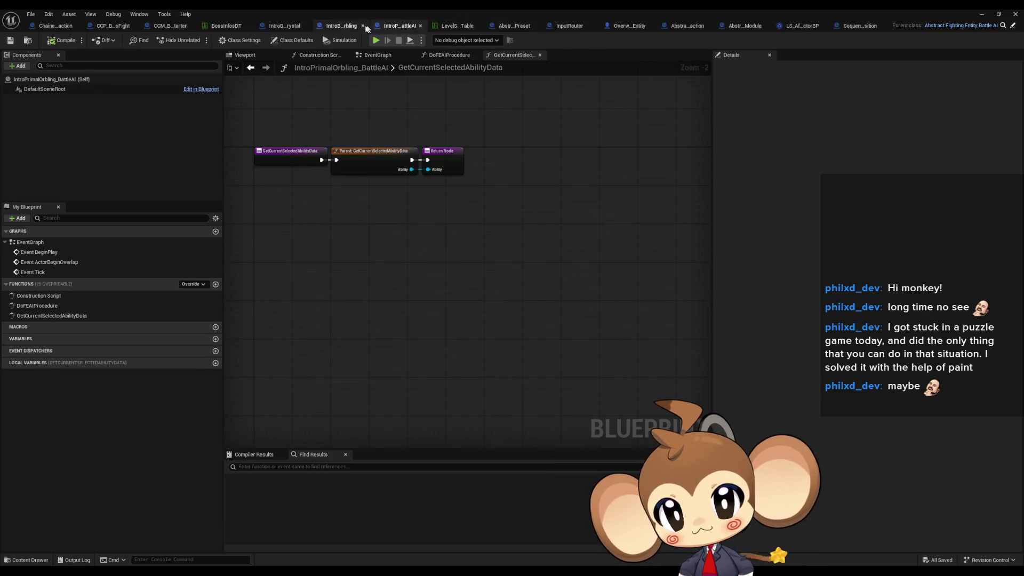
click(342, 26)
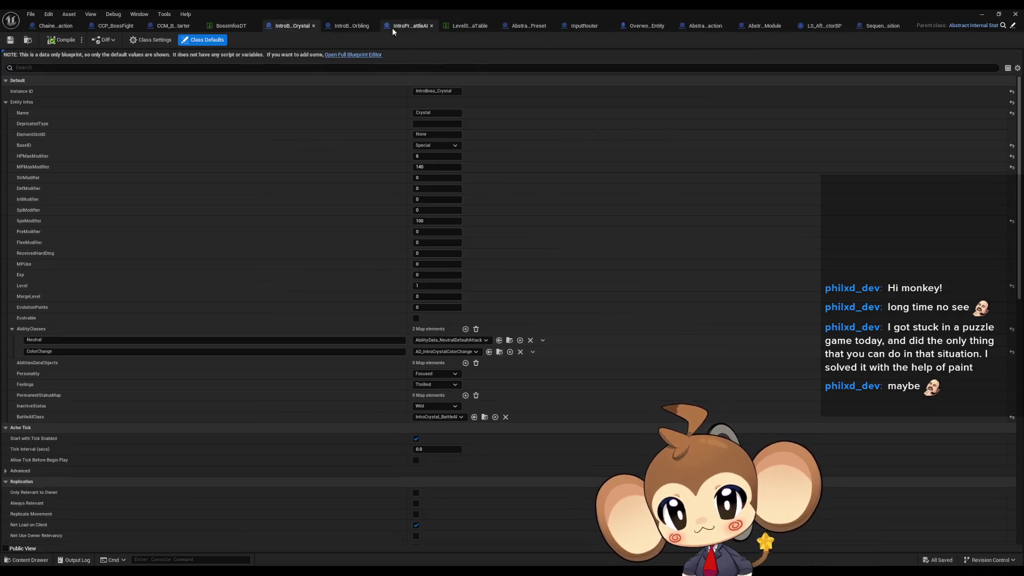
click(391, 28)
click(169, 26)
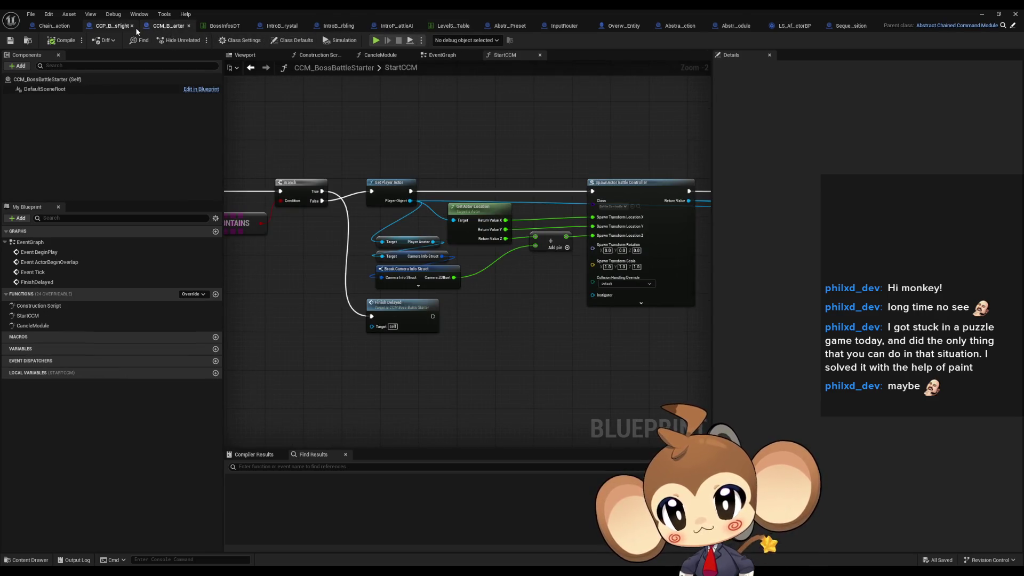
- Add a Find First Actor Of Class node set to SequenceBattleStarterPosition
scroll(393, 199, up, 3)
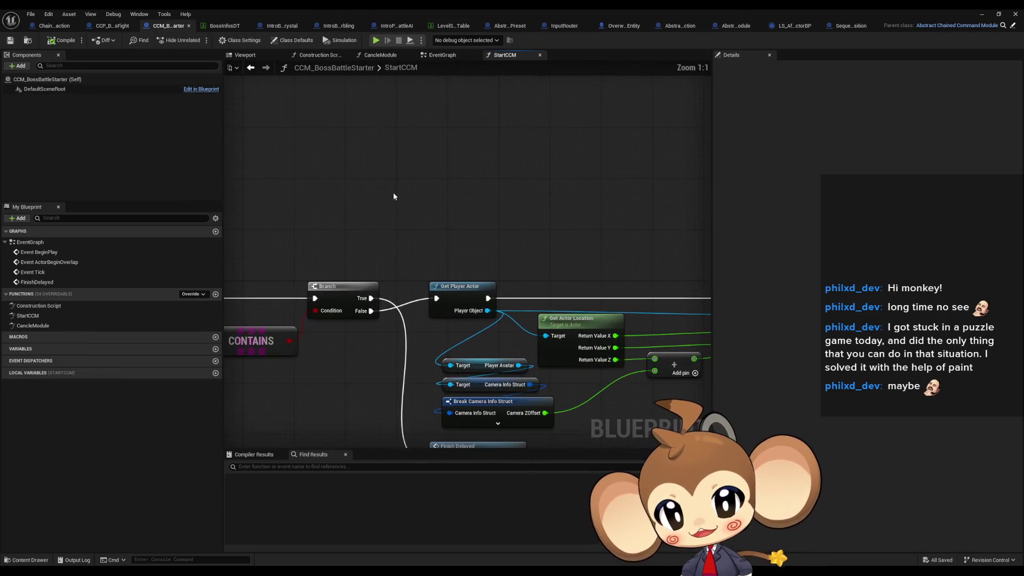
right_click(425, 214)
text(find fist)
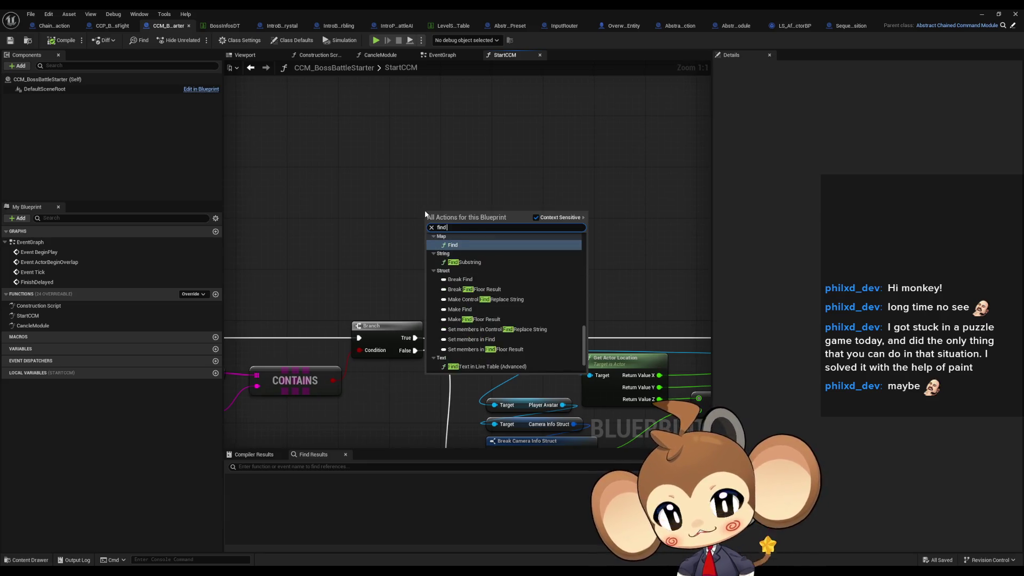
key(BackSpace)
key(BackSpace)
key(BackSpace)
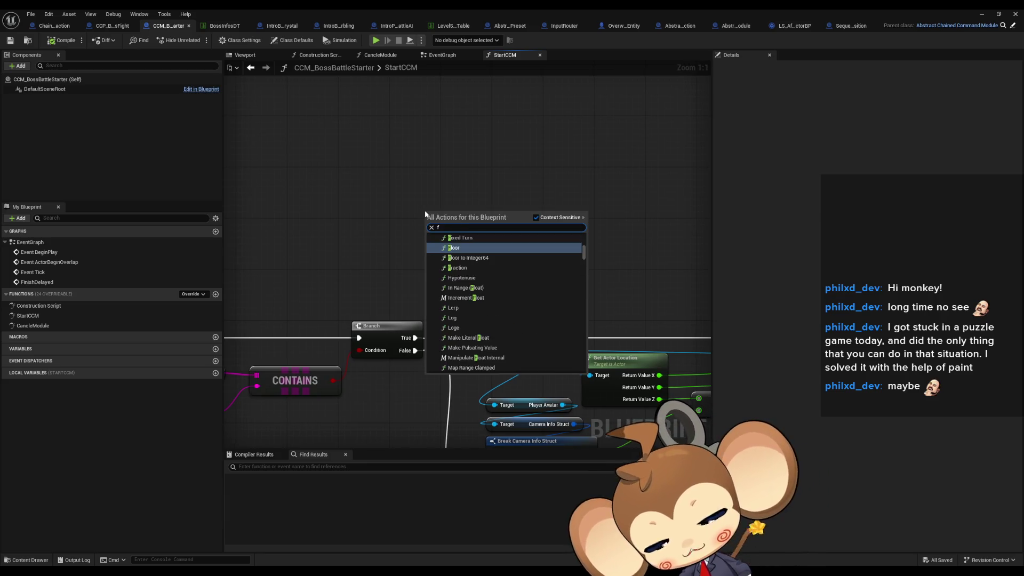
text(ind actor)
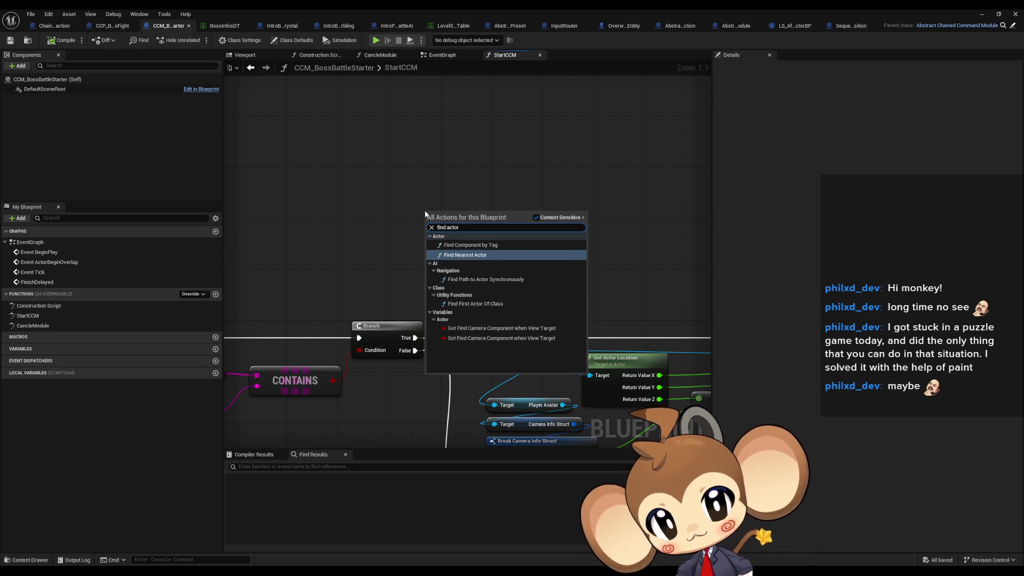
key(Down)
key(Down)
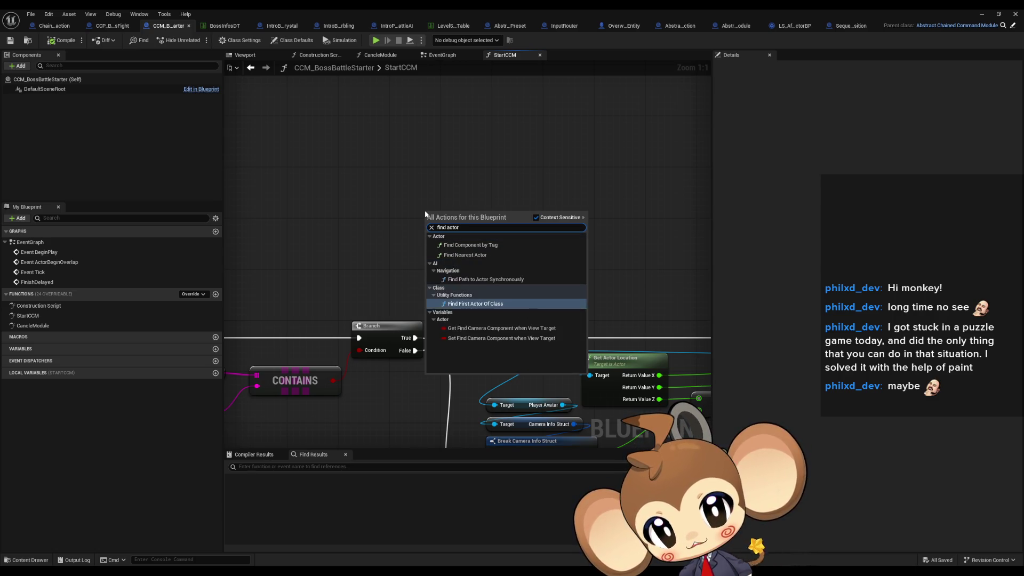
key(Return)
drag(474, 212, 443, 200)
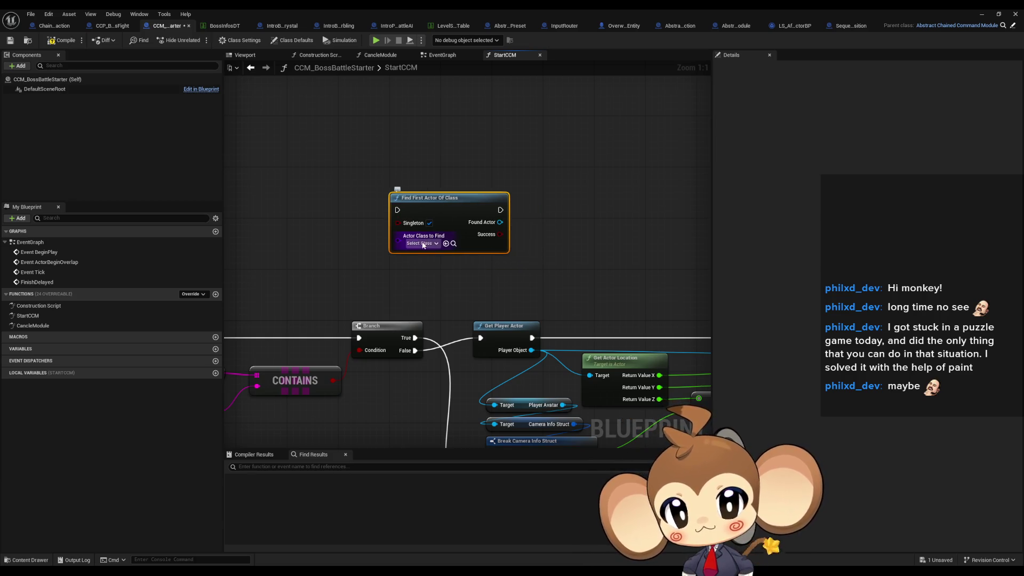
click(419, 243)
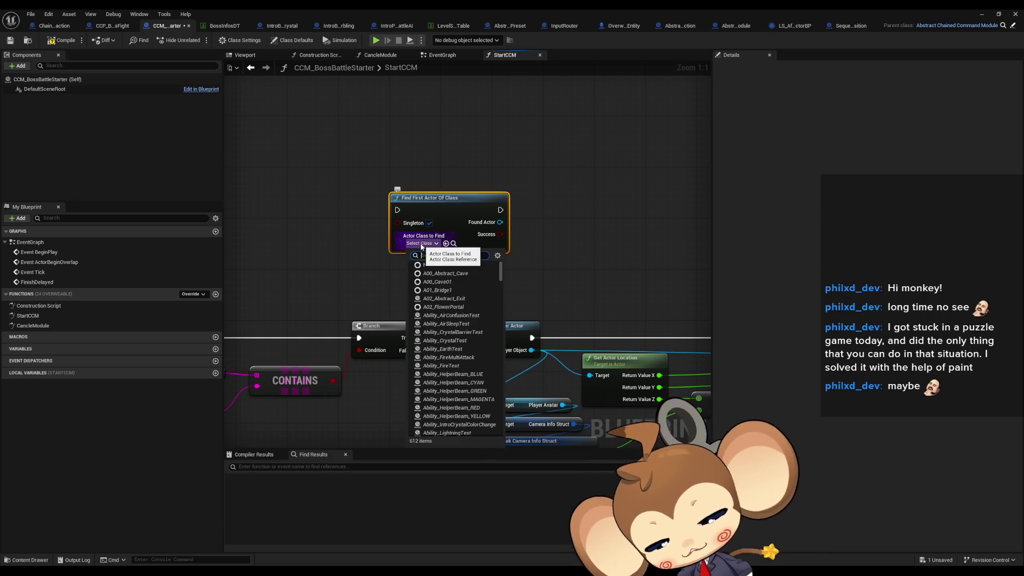
text(seq)
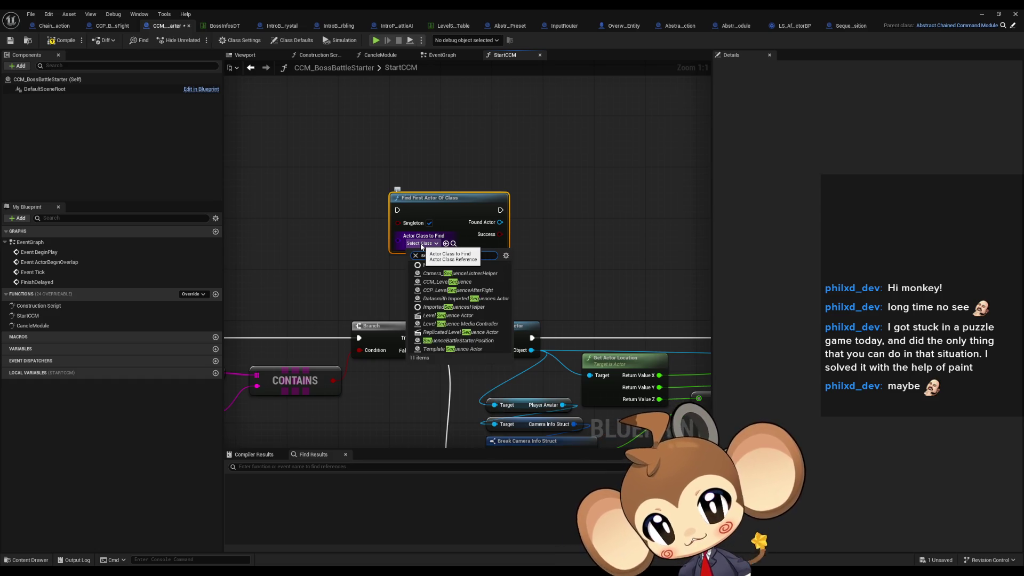
click(458, 340)
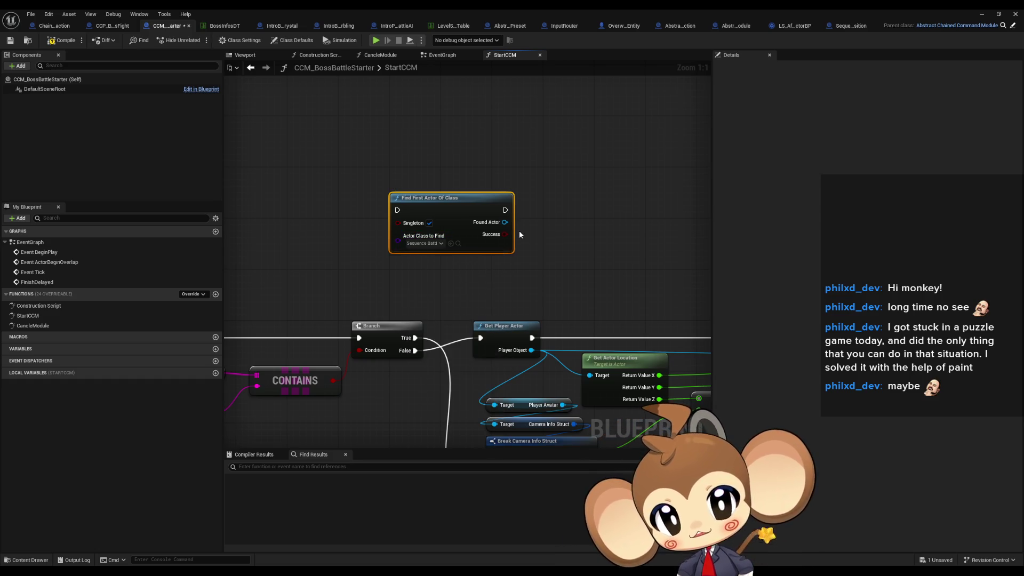
- Branch on the node's Success output, routing the False path to Get Player Actor
mouse_move(465, 210)
mouse_down()
mouse_move(434, 190)
mouse_move(504, 206)
mouse_up()
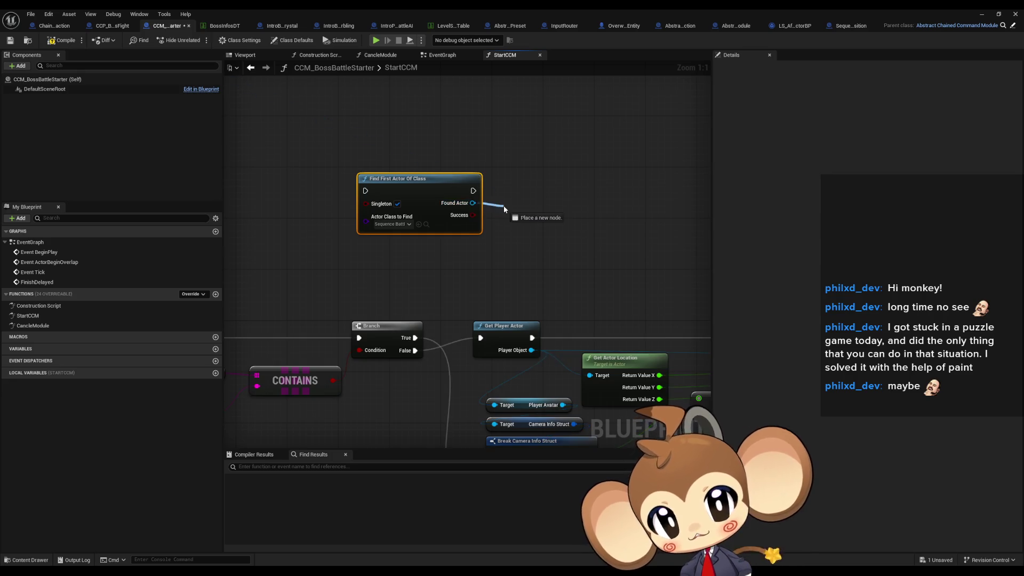
text(cast)
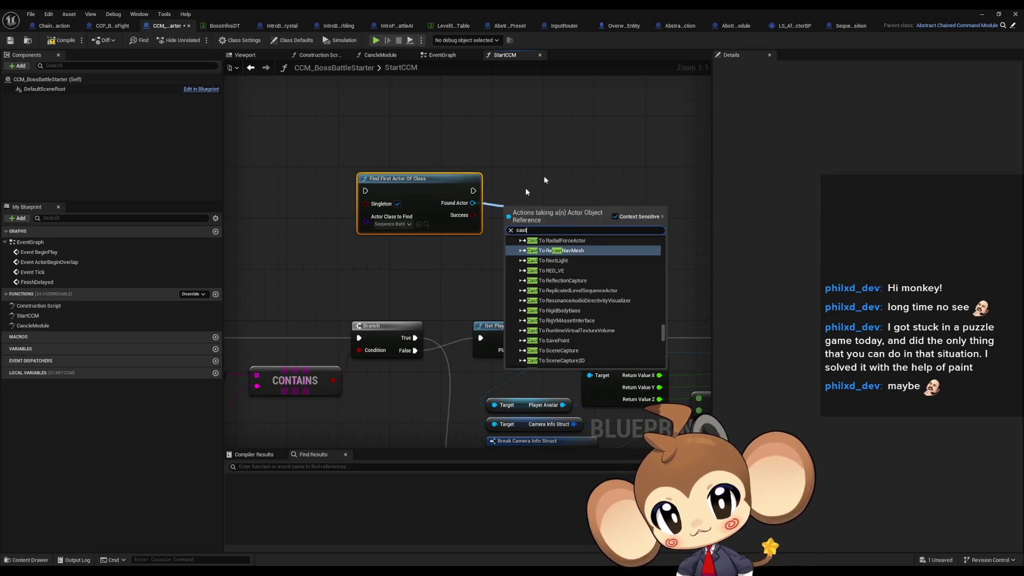
click(511, 200)
mouse_move(470, 216)
mouse_down()
mouse_move(520, 201)
mouse_move(520, 184)
mouse_up()
text(branch)
key(Return)
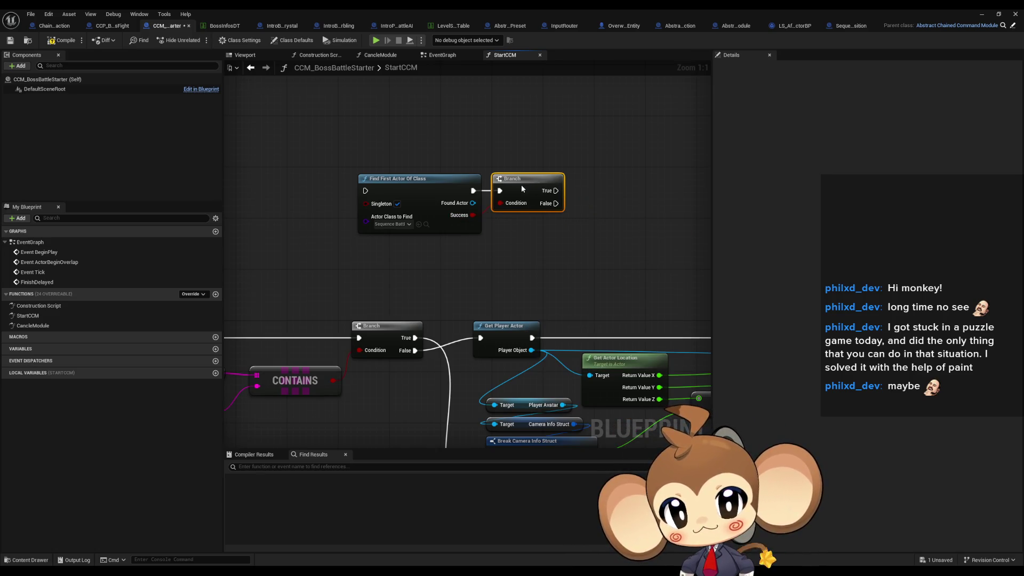
drag(583, 242, 497, 242)
drag(470, 198, 401, 333)
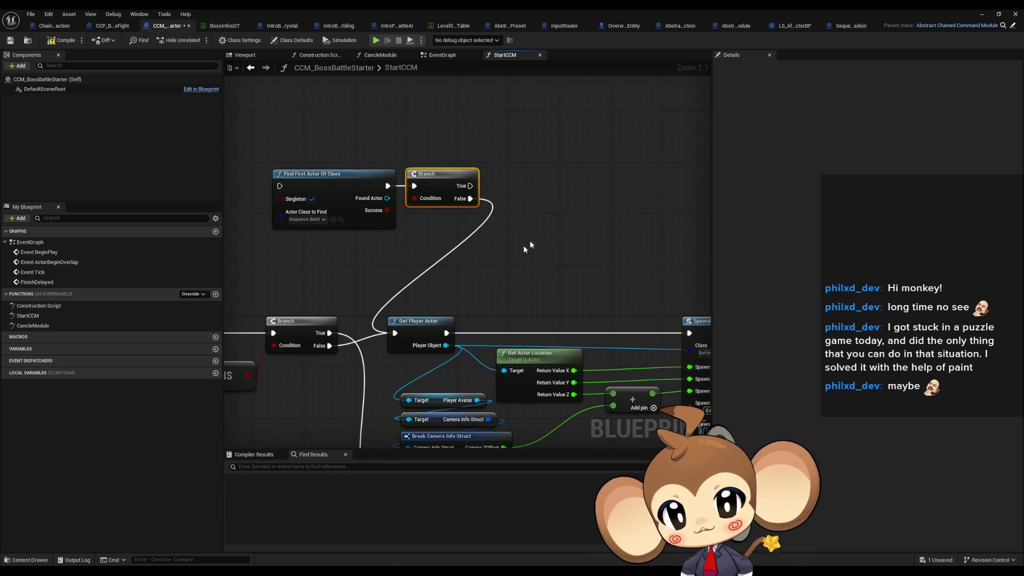
drag(546, 230, 584, 279)
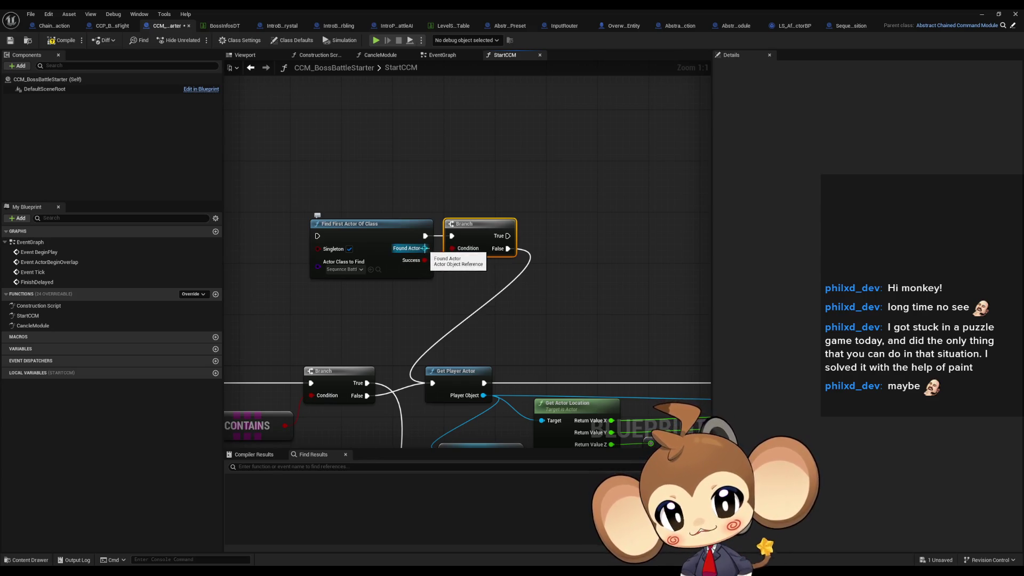
- Add a Get Actor Location node fed by the Found Actor output
drag(425, 248, 521, 292)
text(get)
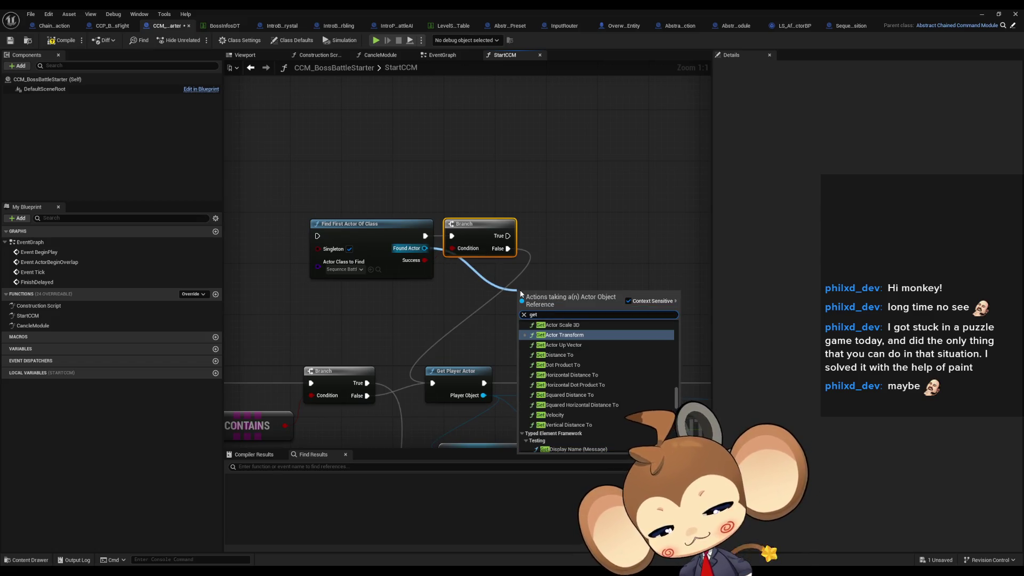
text( actor location)
key(Return)
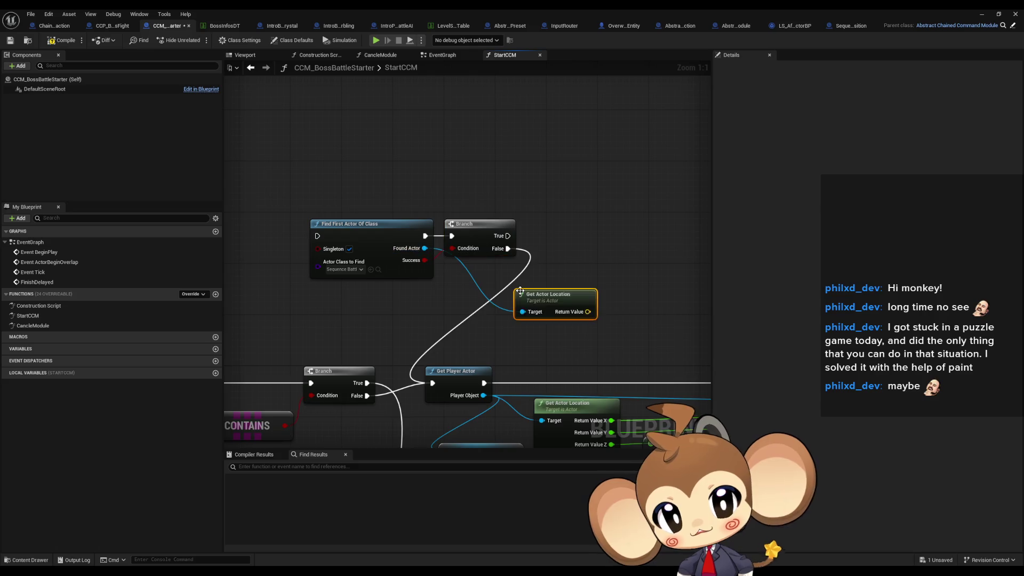
- Pan around the graph past the spawn and Break Camera Info Struct nodes, reselecting the find node
scroll(520, 292, down, 3)
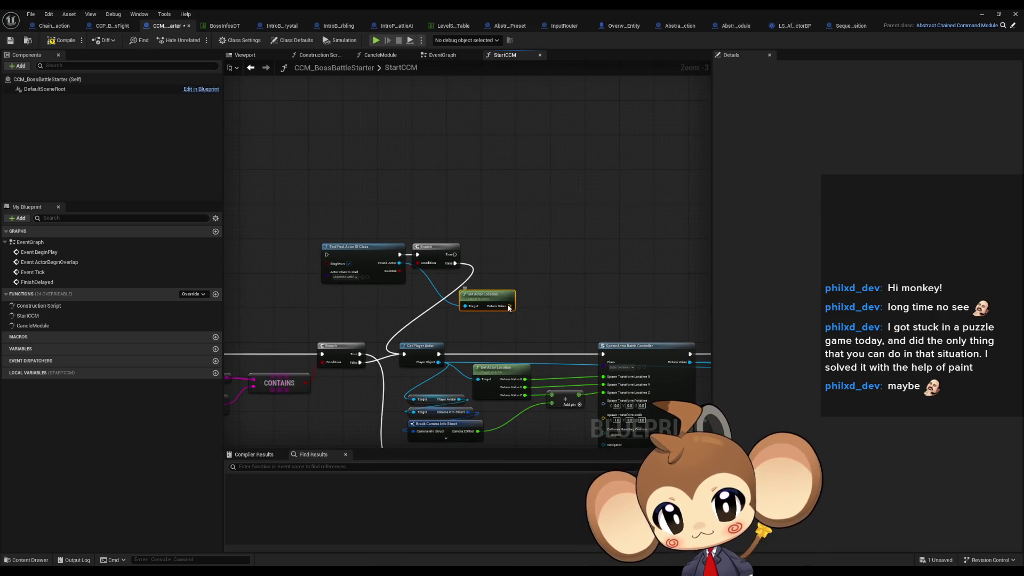
right_click(508, 308)
drag(591, 318, 581, 302)
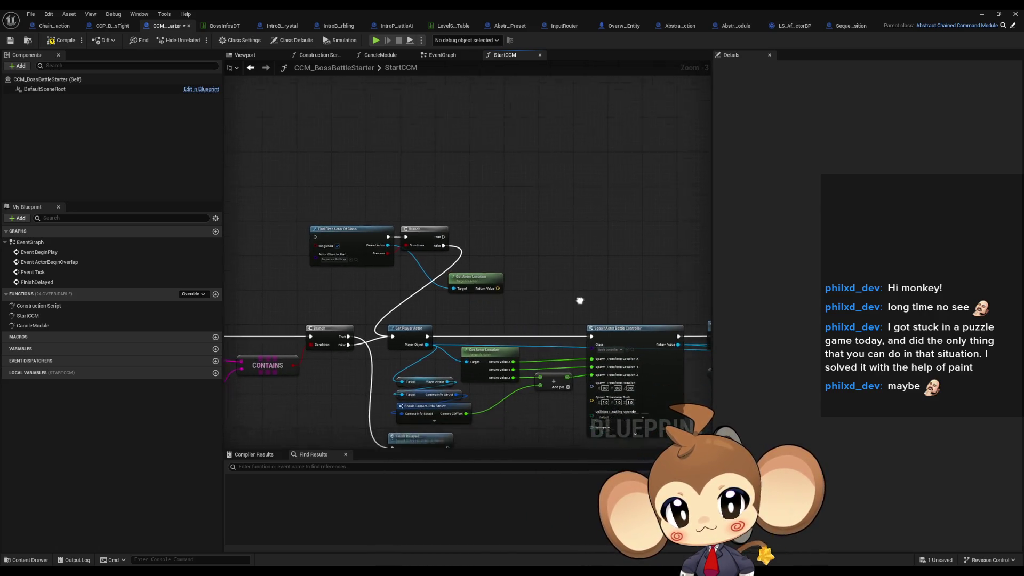
scroll(523, 295, up, 3)
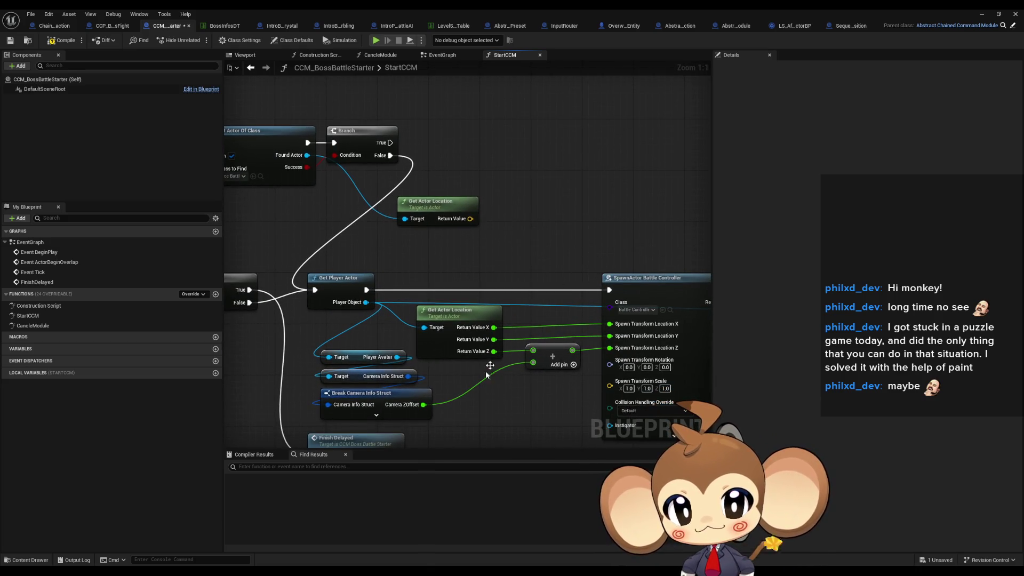
click(429, 383)
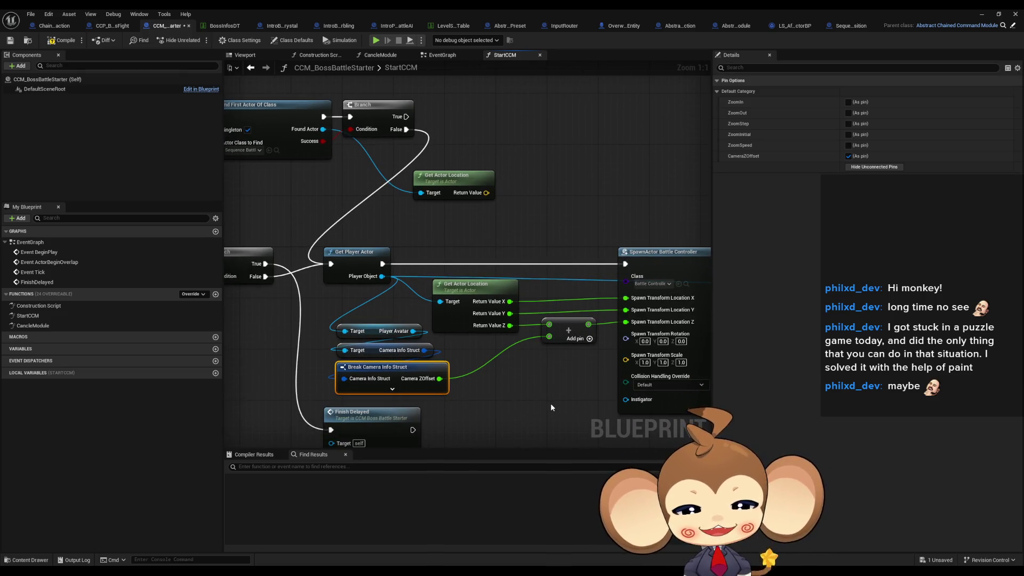
drag(481, 370, 426, 386)
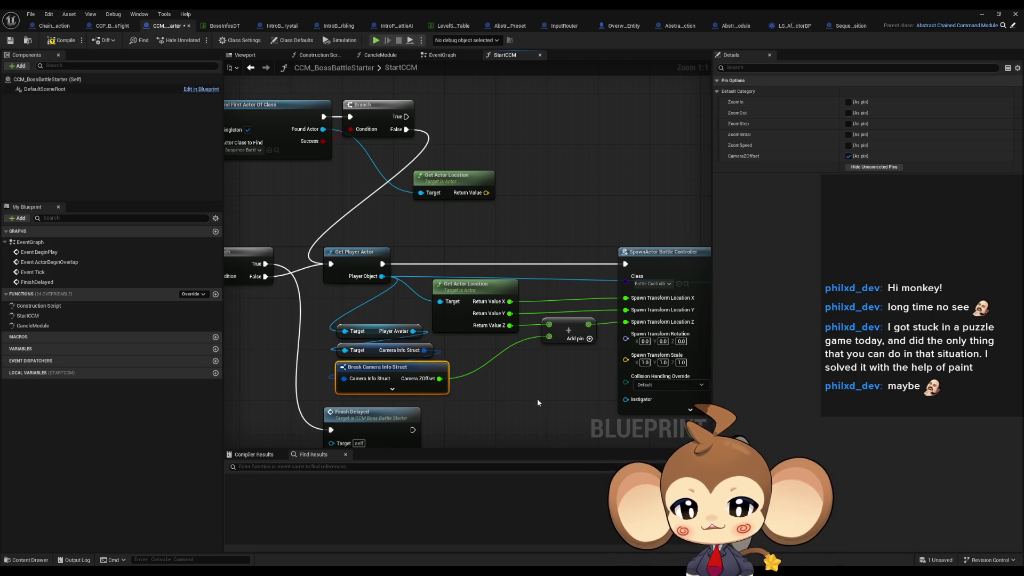
drag(538, 397, 565, 376)
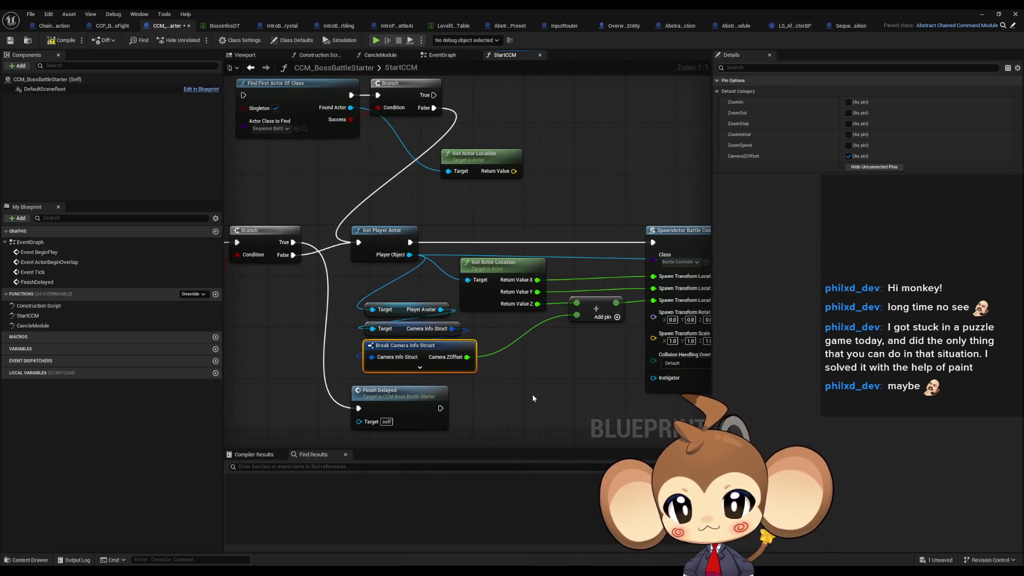
scroll(532, 395, down, 1)
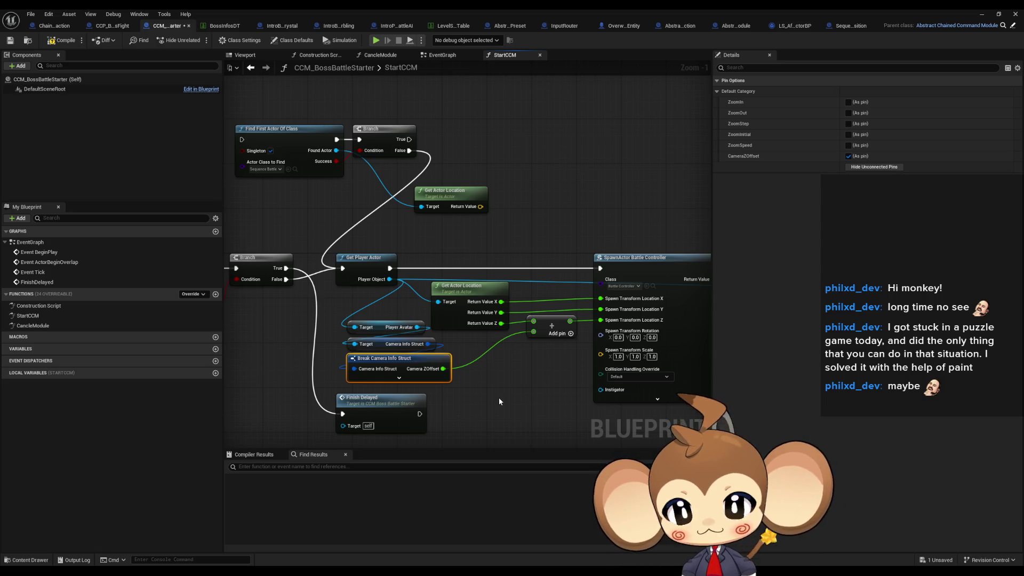
mouse_move(462, 201)
mouse_down()
mouse_move(499, 244)
mouse_move(511, 229)
mouse_up()
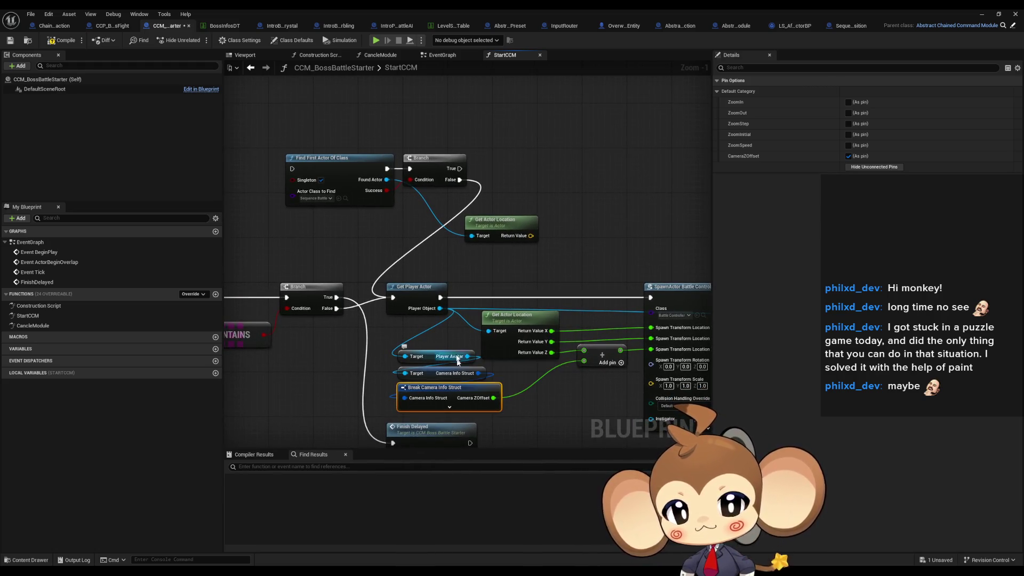
click(320, 159)
drag(318, 88, 318, 138)
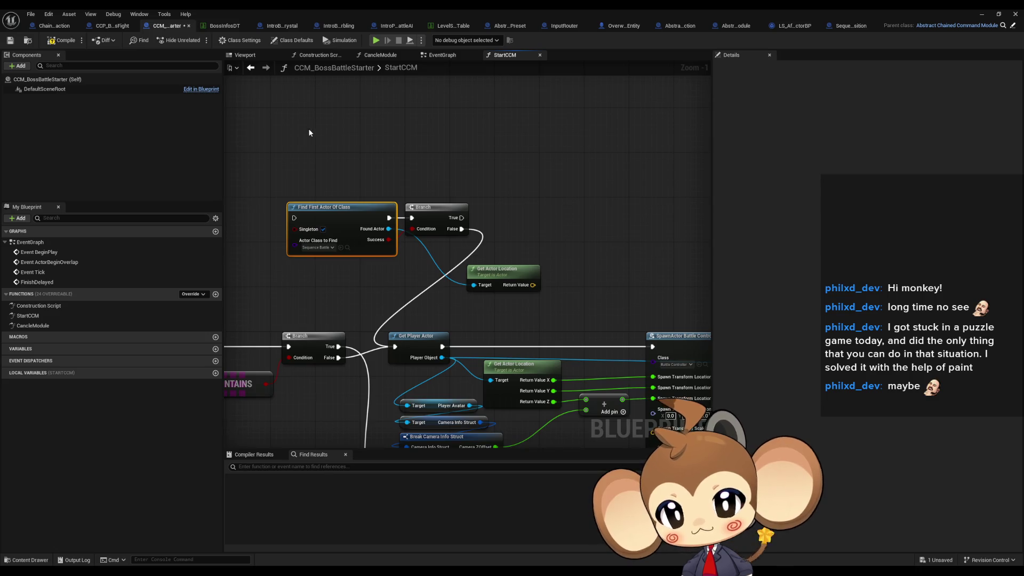
- Duplicate the Find First Actor Of Class node and set its class to CineCameraBlueprint
key(ctrl+d)
click(319, 169)
text(s)
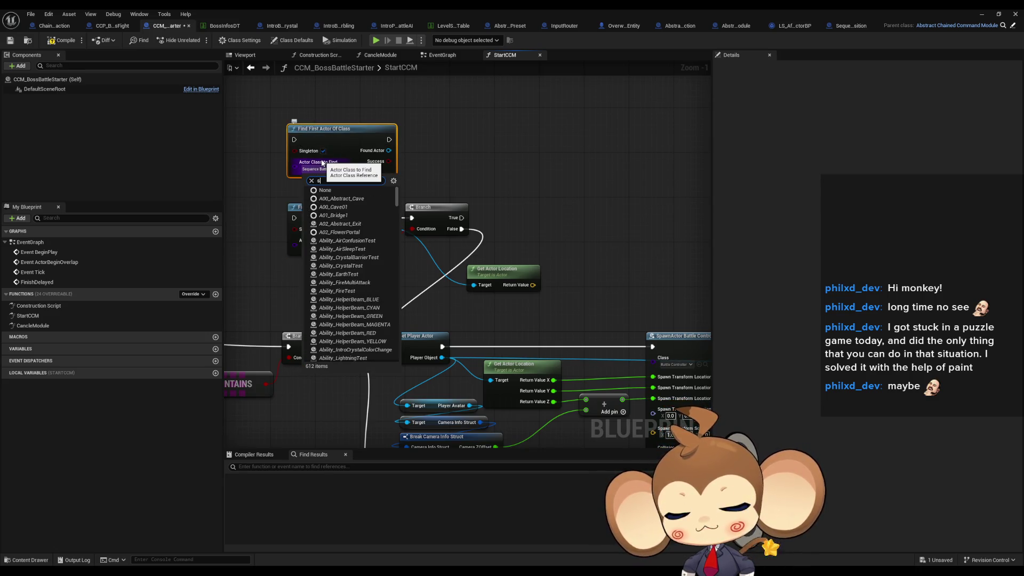
text(eq cam)
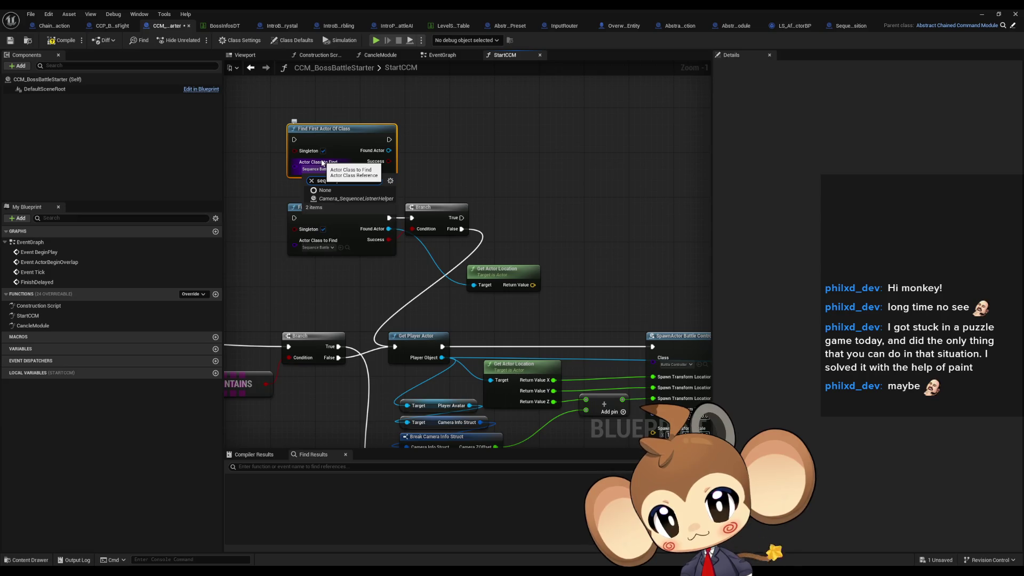
key(ctrl+a)
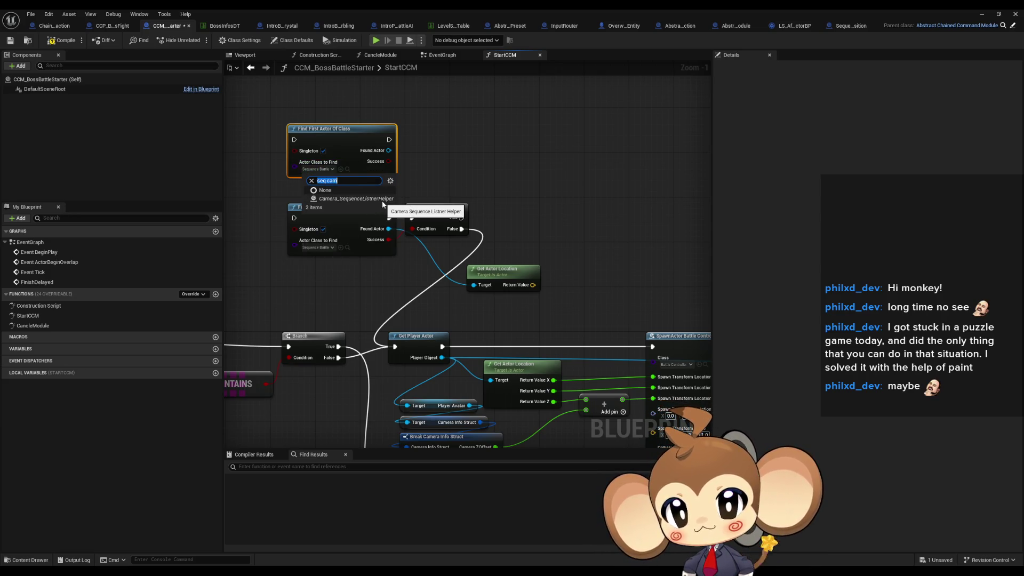
text(cine)
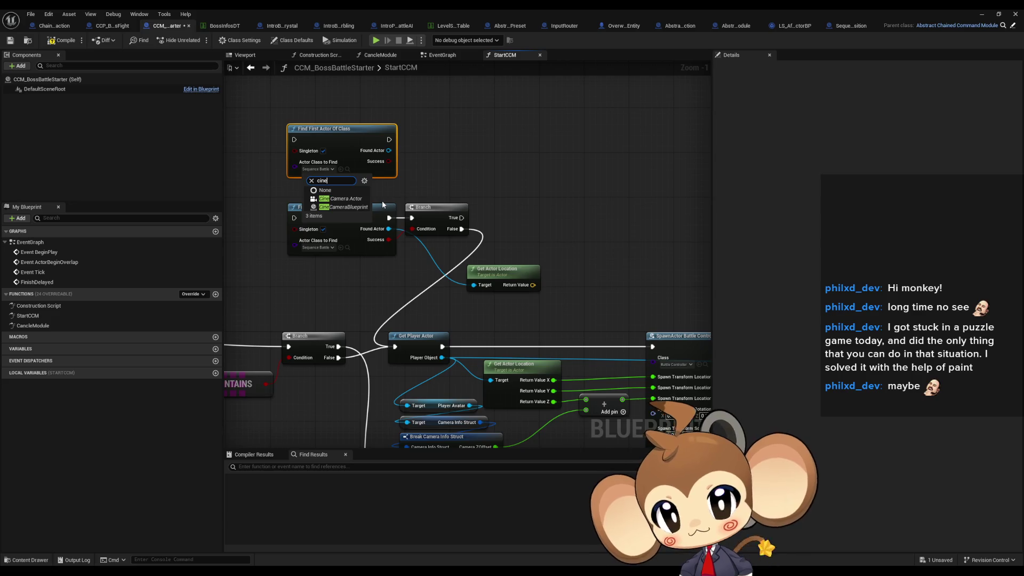
click(346, 212)
- Restore and re-maximize the blueprint editor, then drag a new connection off Success
double_click(413, 8)
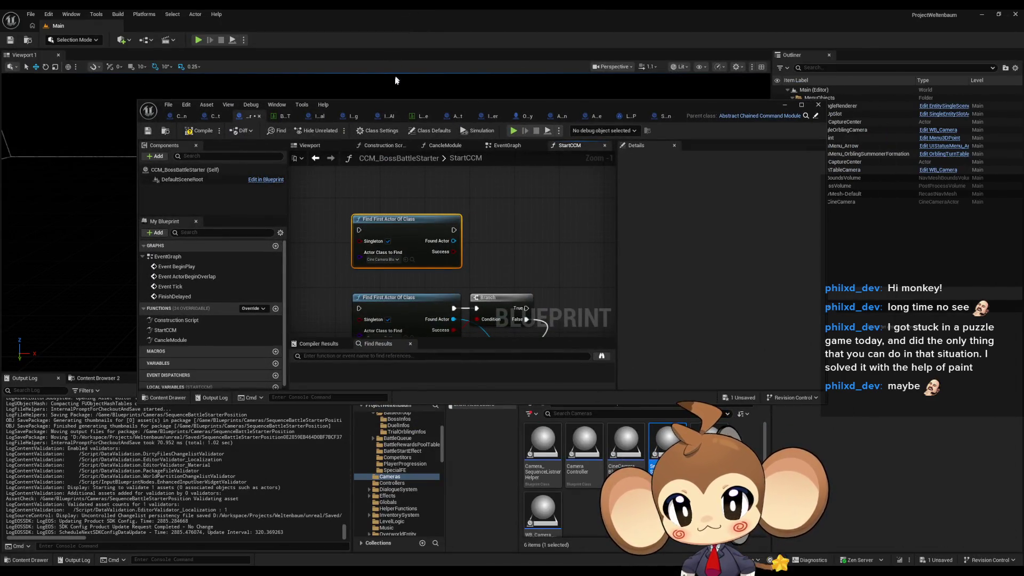
double_click(396, 104)
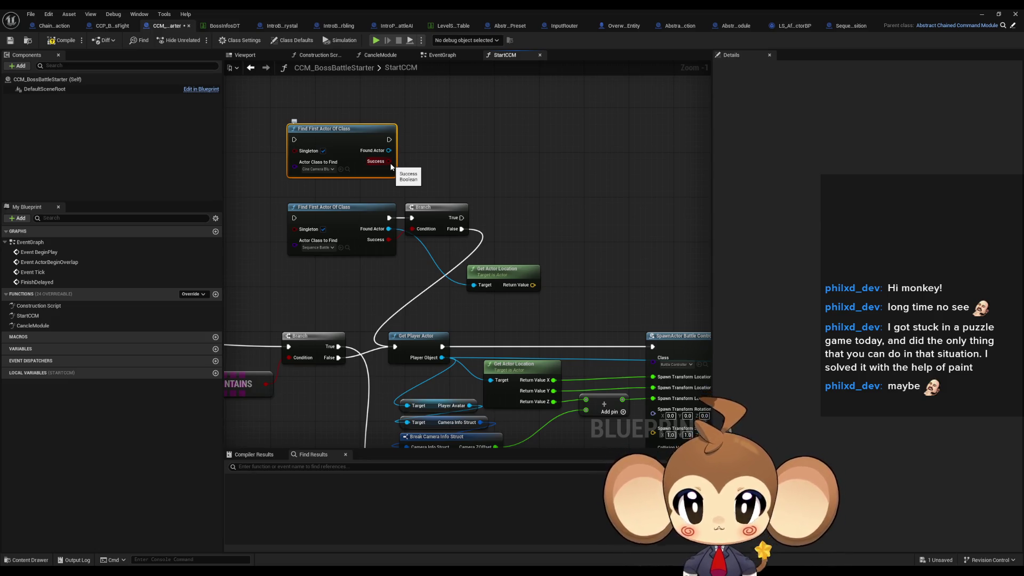
drag(391, 167, 453, 144)
- Add a Branch on the camera search's Success and a Print String off its False output
text(branch)
key(Return)
drag(507, 173, 528, 196)
text(print string)
key(Return)
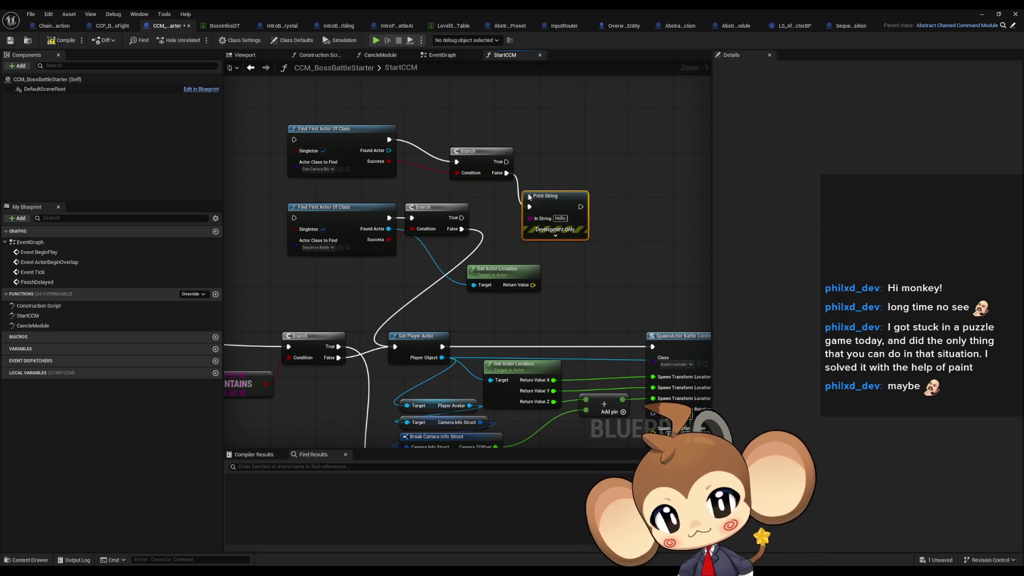
- Write the Print String message saying the position was found but no SequenceCineCamera exists
click(560, 218)
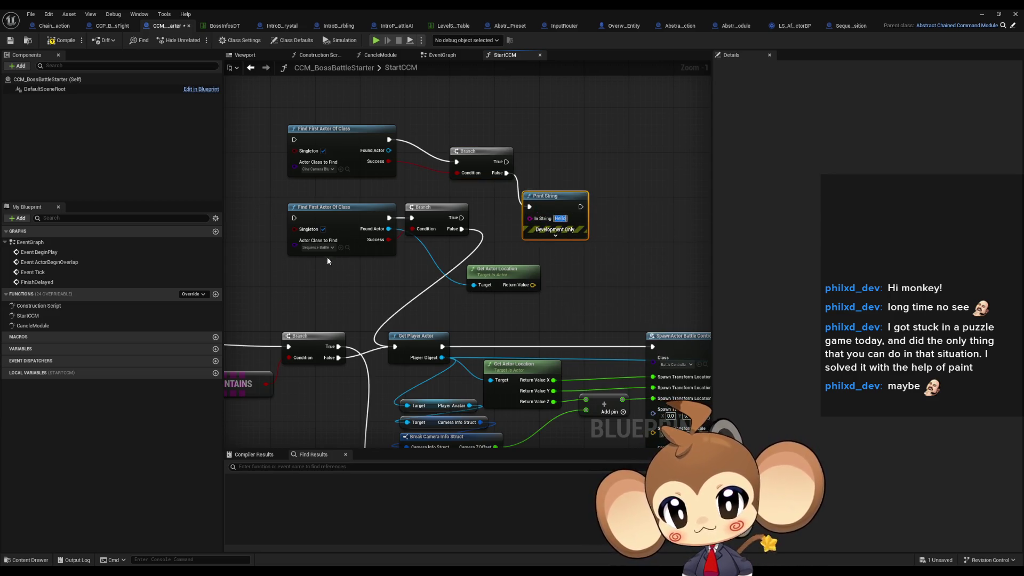
text(Se)
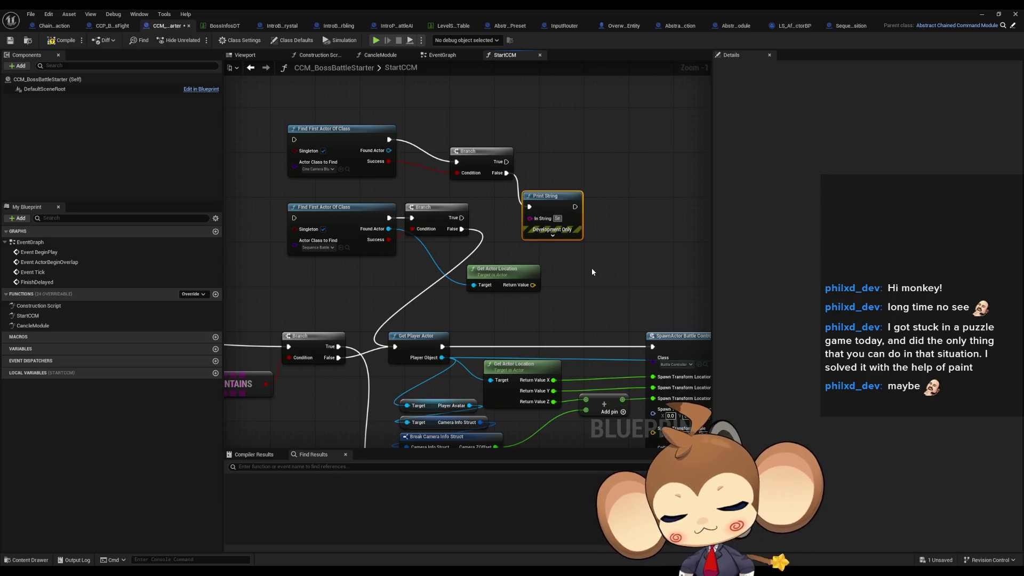
text(quenceBattl)
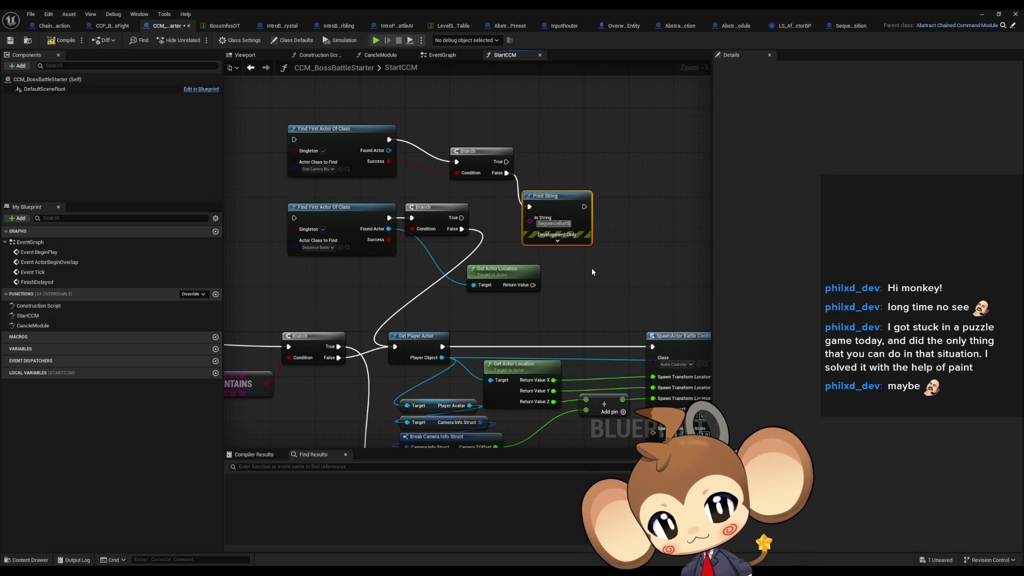
text(eStarter)
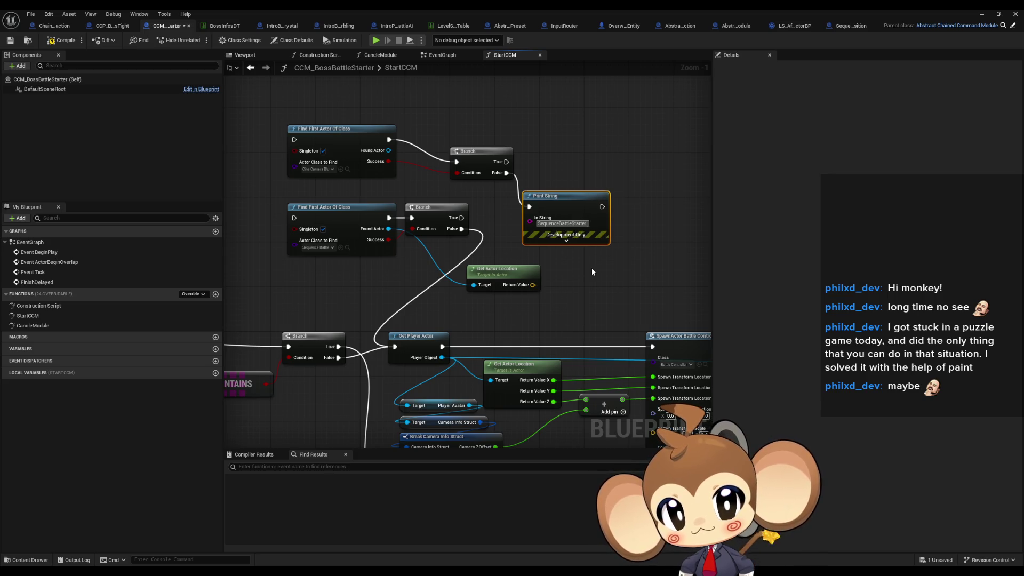
text(Po)
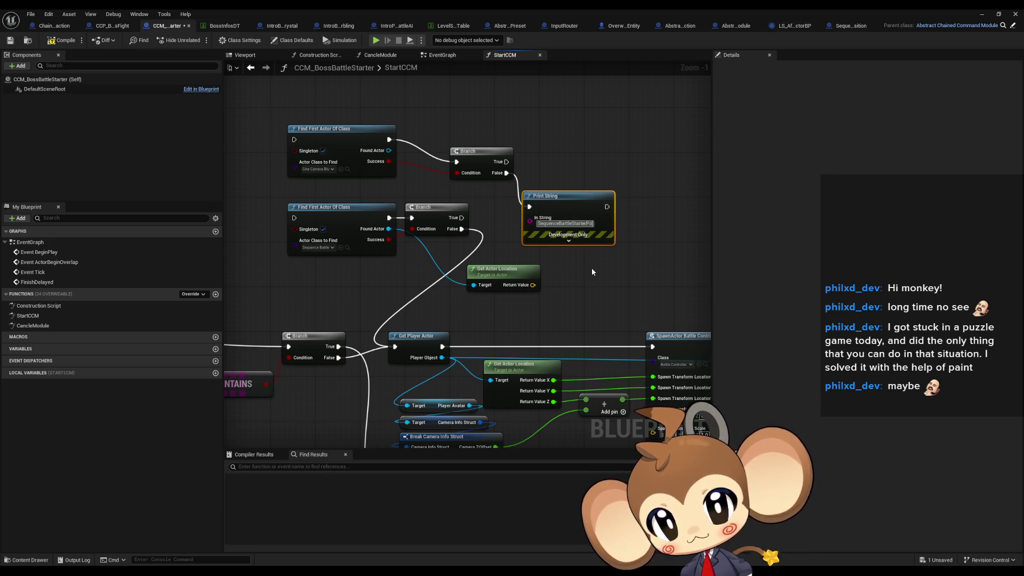
text(sition has)
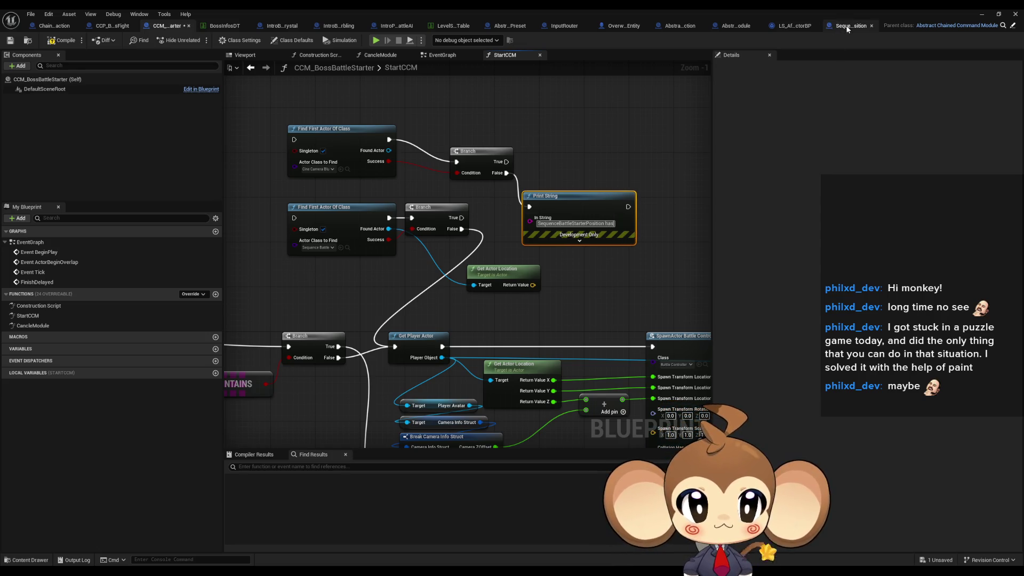
text( been found, but there was no cine camera b)
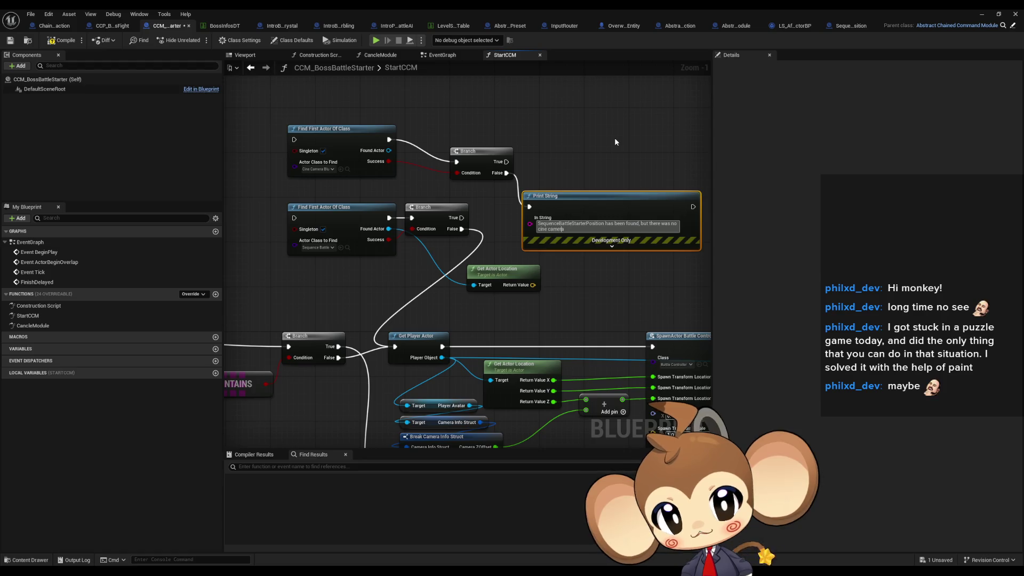
text(sequence)
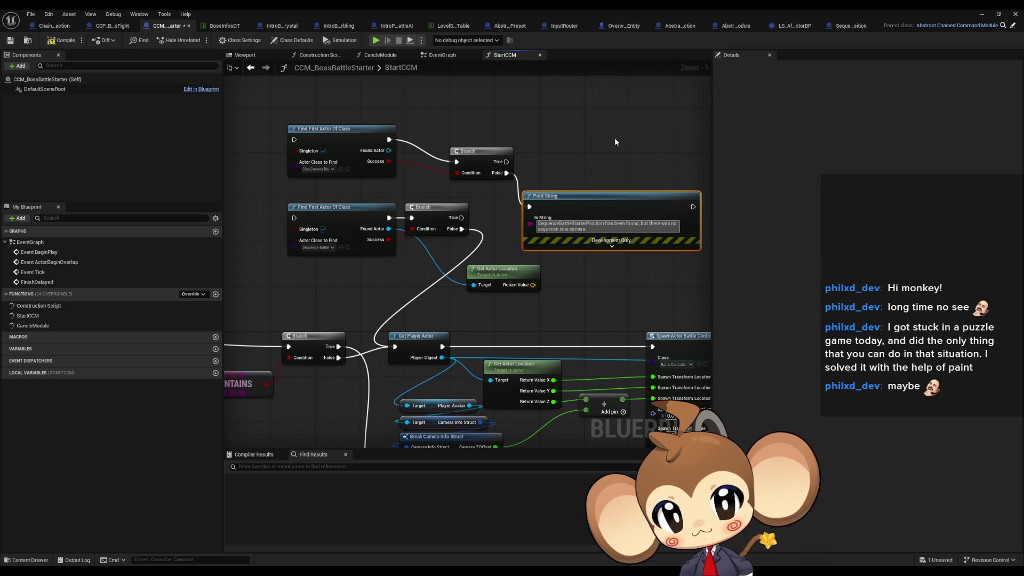
key(Delete)
text(C)
key(Delete)
key(Delete)
text(C)
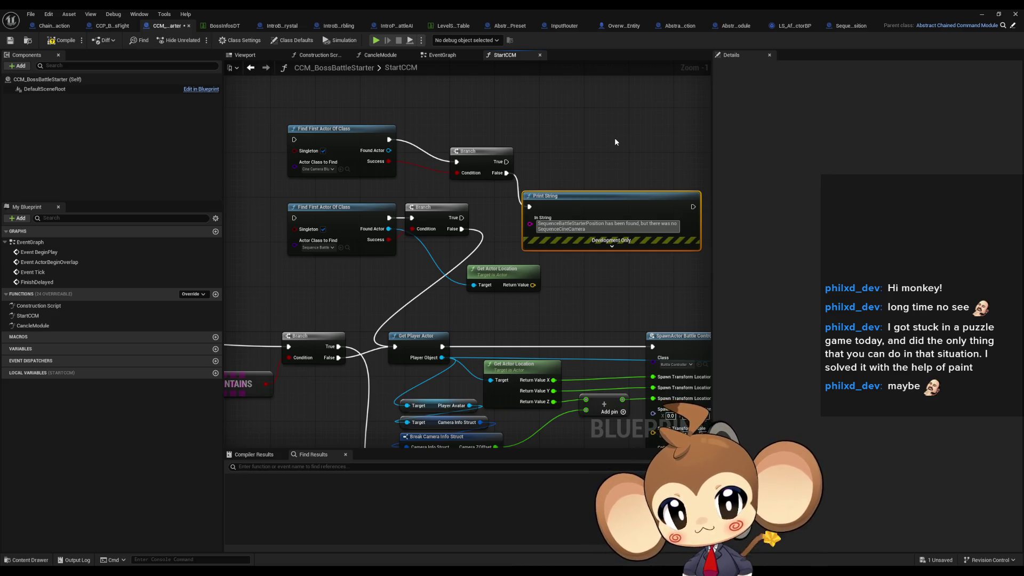
- Rename the cine camera blueprint asset in Cameras to SequenceCineCameraBlueprint
double_click(500, 16)
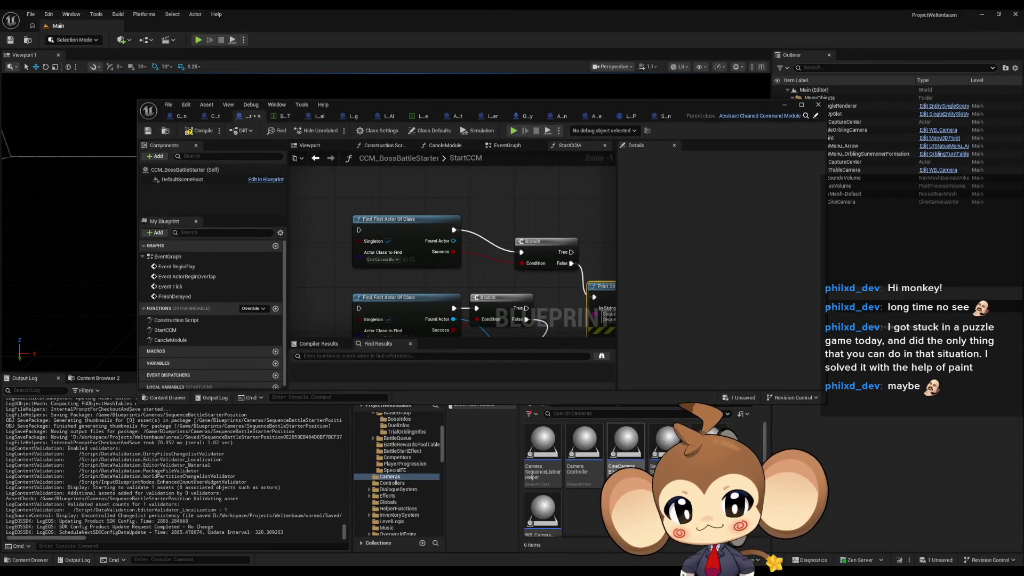
click(622, 448)
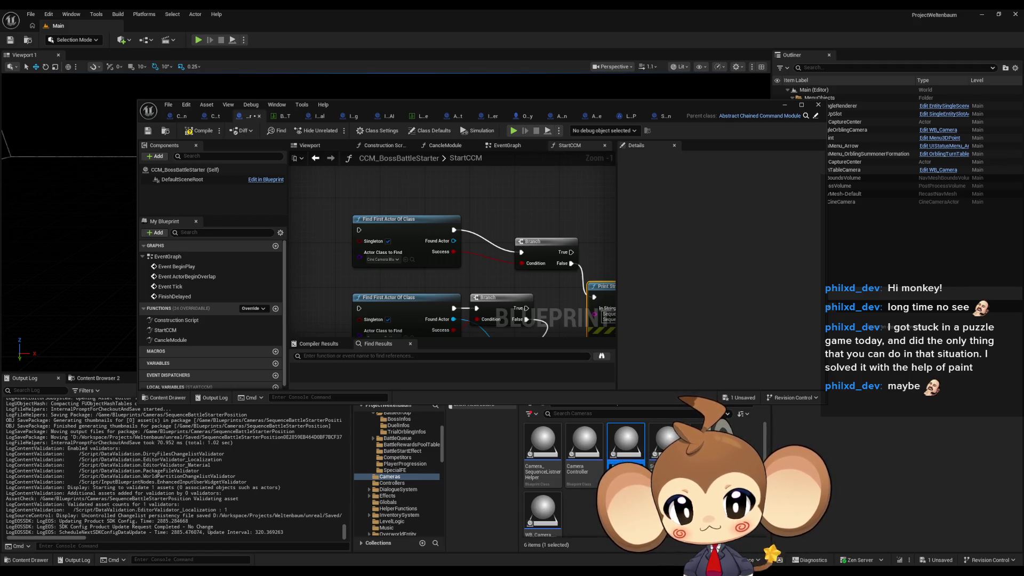
key(Return)
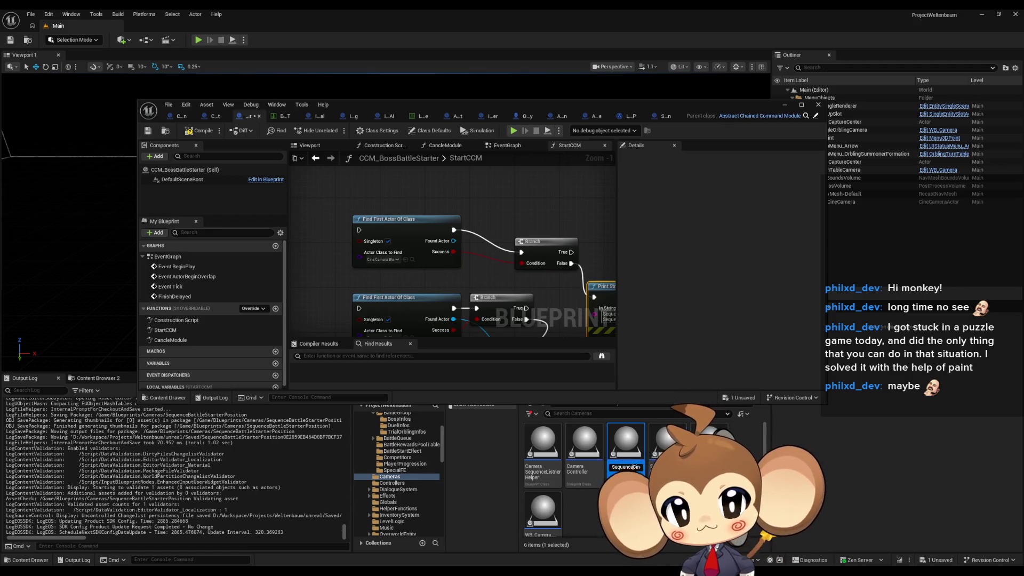
double_click(459, 106)
- Prefix the Print String message with 'Error:' and straighten the new Branch node
click(473, 237)
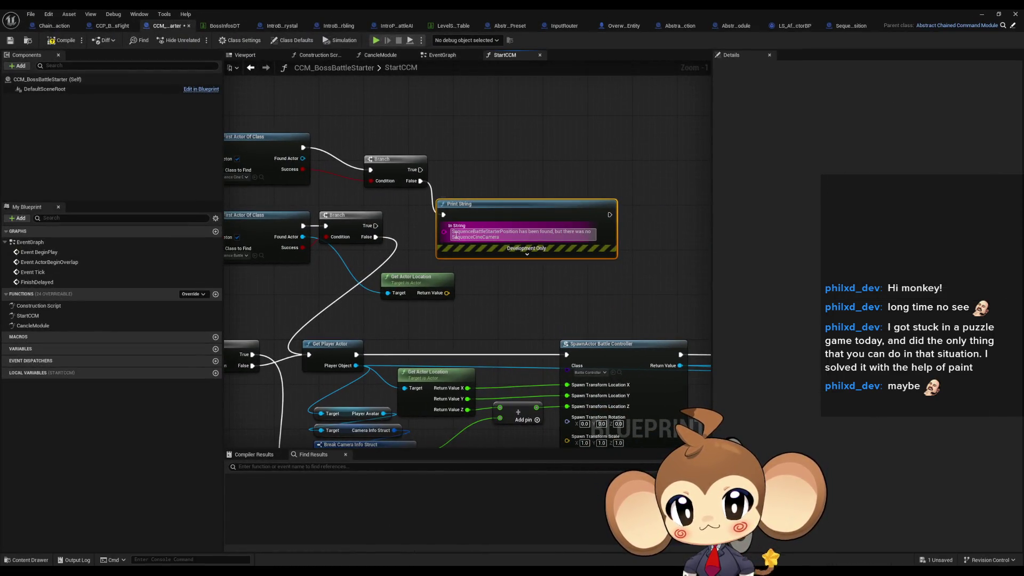
key(Home)
text(Error)
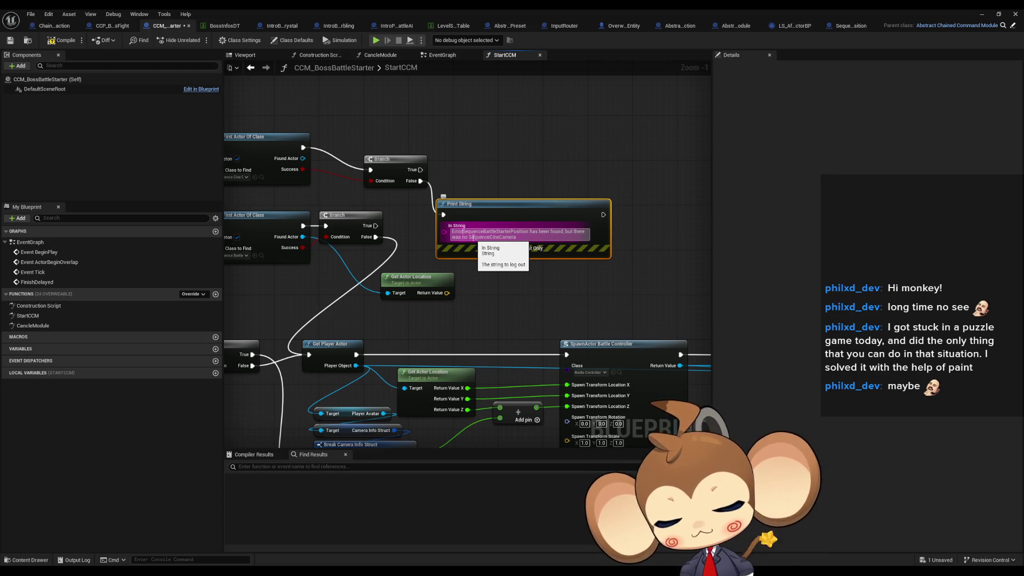
text(:)
key(Return)
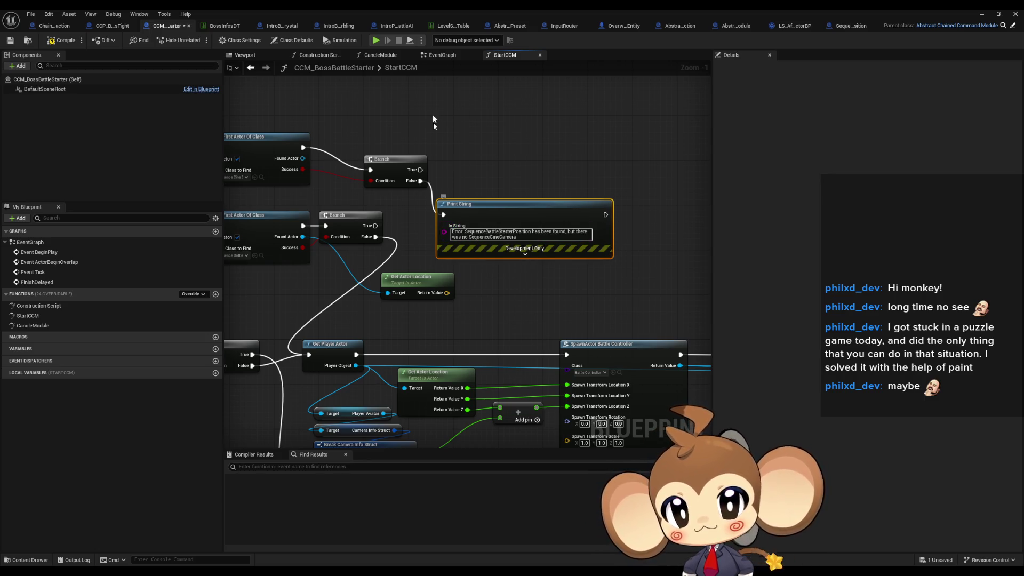
drag(453, 197, 453, 175)
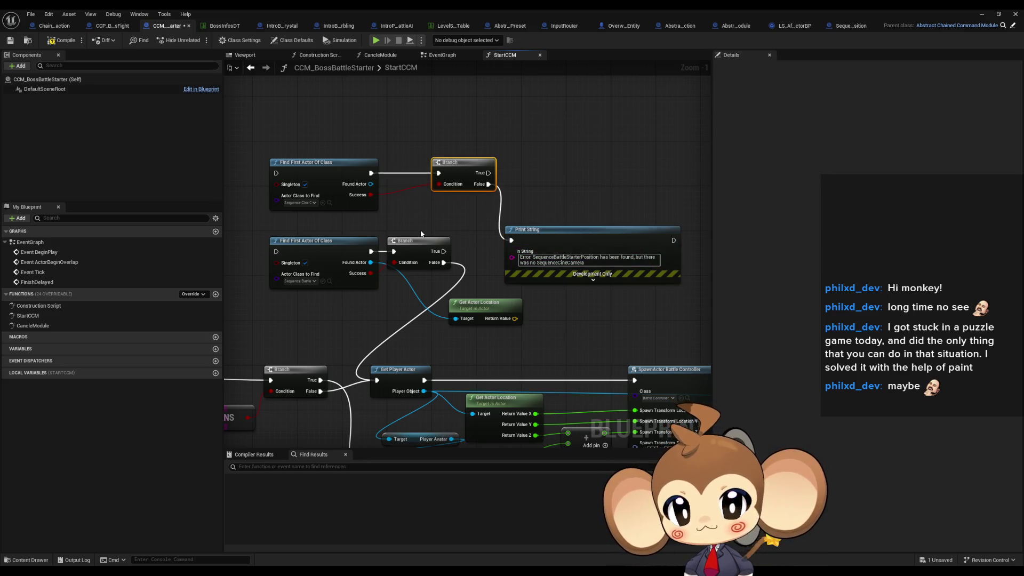
- Review the spawn logic: Get Actor Location, Get Player Actor, Add and SpawnActor Battle Controller
mouse_move(447, 252)
mouse_down()
mouse_move(519, 274)
mouse_move(442, 224)
mouse_move(348, 195)
mouse_up()
scroll(480, 139, down, 2)
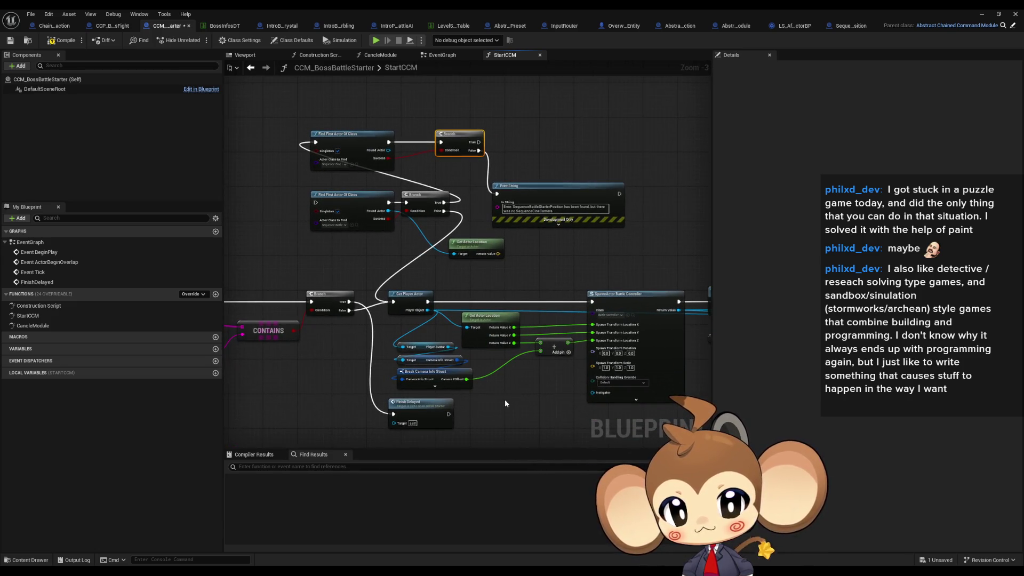
scroll(505, 399, up, 3)
drag(507, 401, 510, 410)
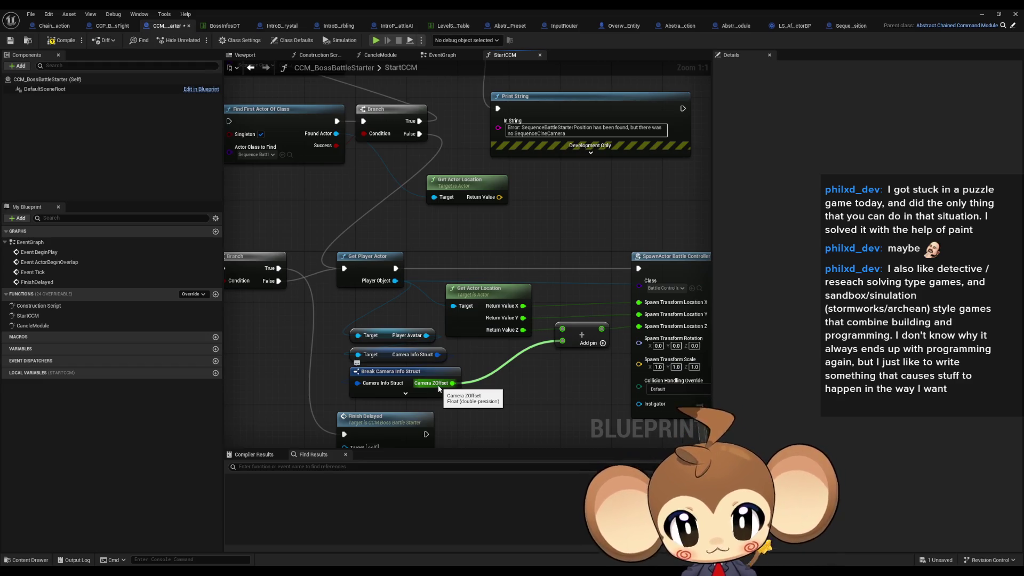
mouse_move(542, 381)
mouse_down()
mouse_move(500, 368)
mouse_move(495, 344)
mouse_up()
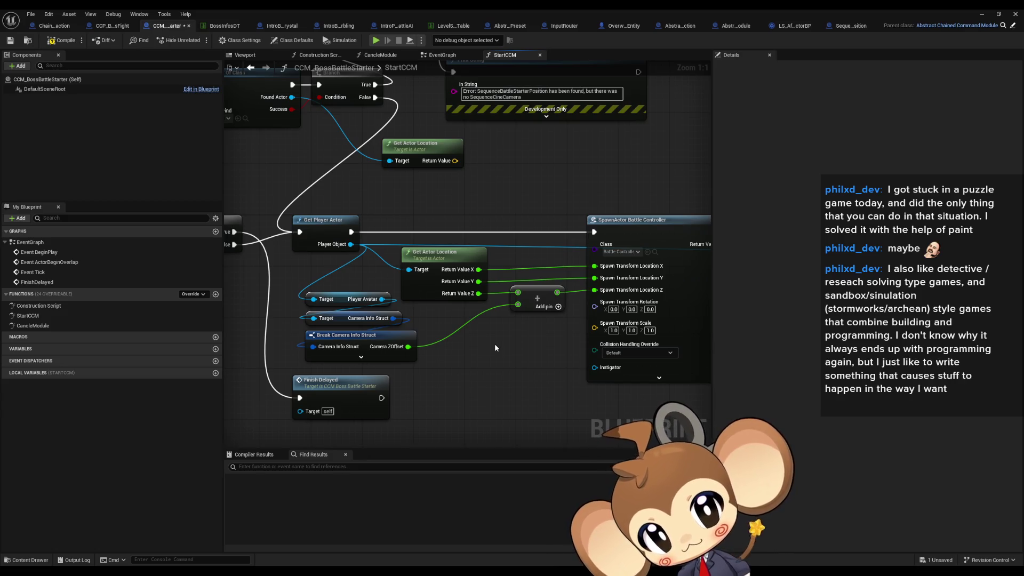
drag(444, 207, 559, 351)
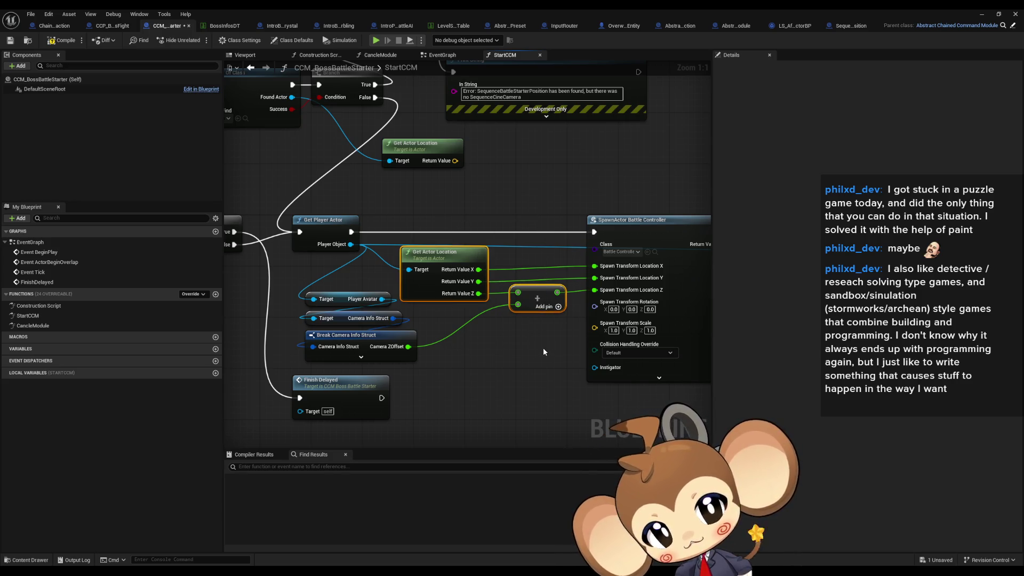
ctrl+click(533, 309)
click(335, 221)
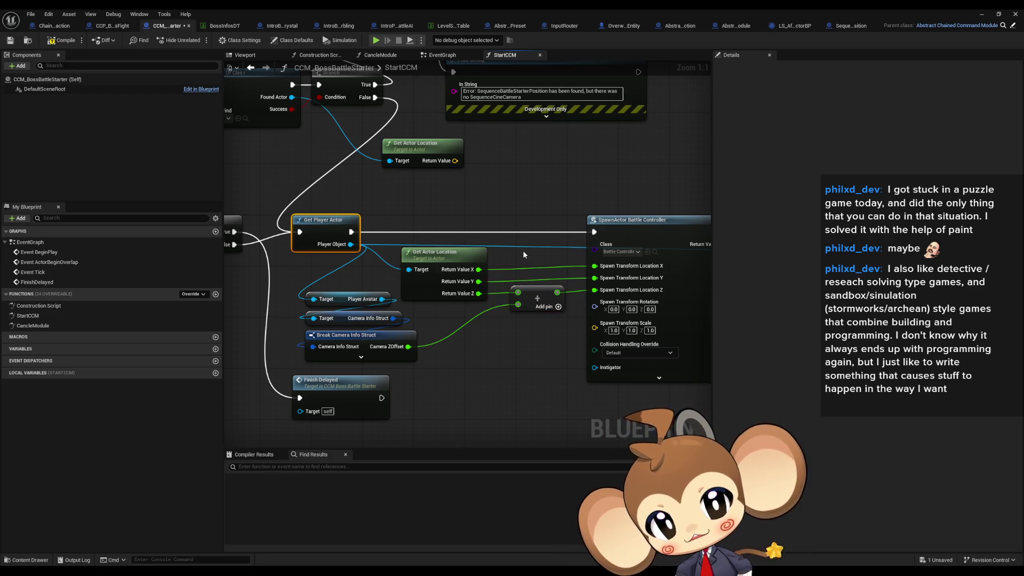
click(536, 299)
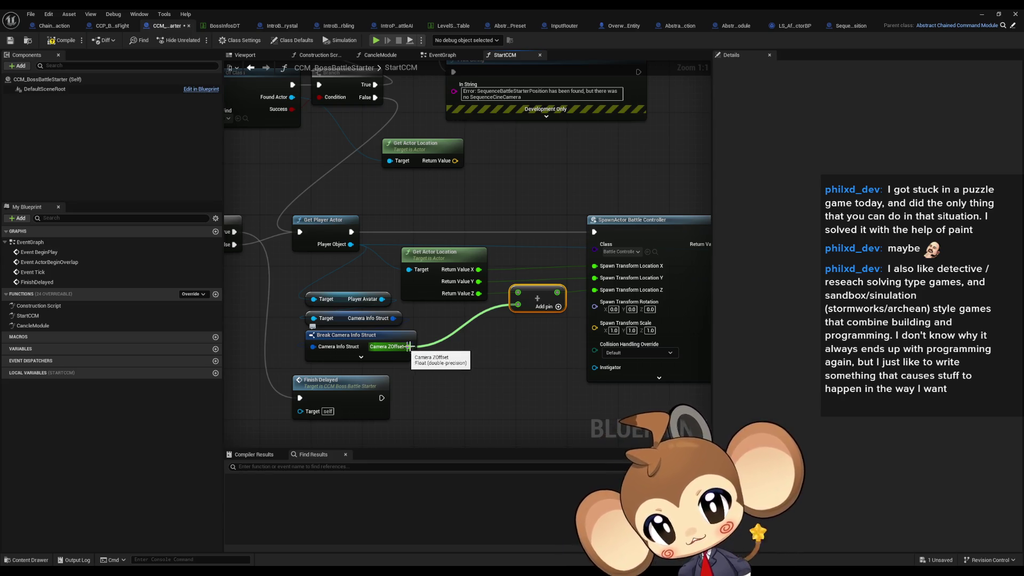
scroll(532, 366, down, 3)
drag(547, 319, 516, 278)
click(515, 278)
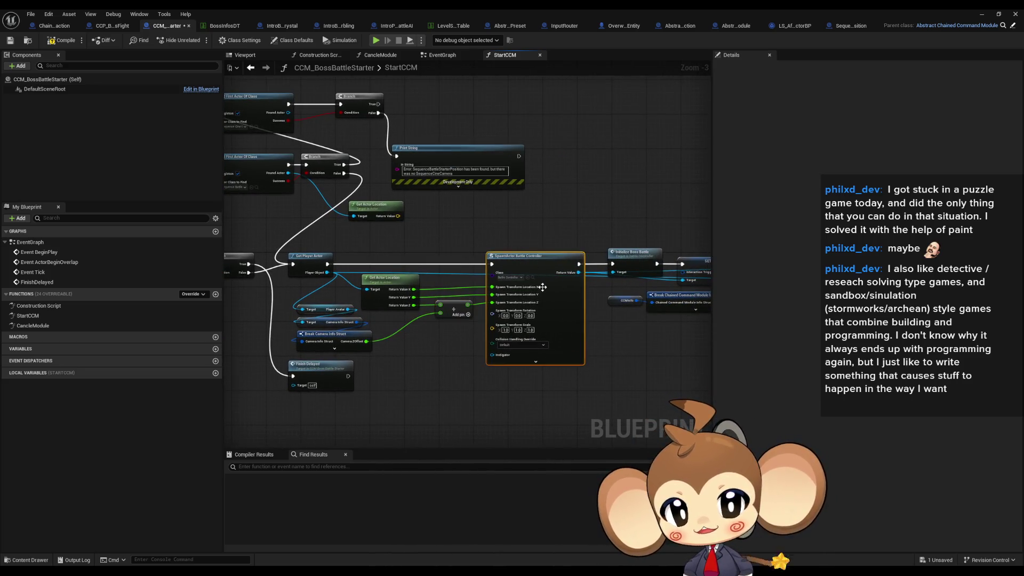
- Delete the extra Find First Actor Of Class, its Branch and the error Print String
scroll(512, 275, up, 3)
drag(499, 265, 562, 286)
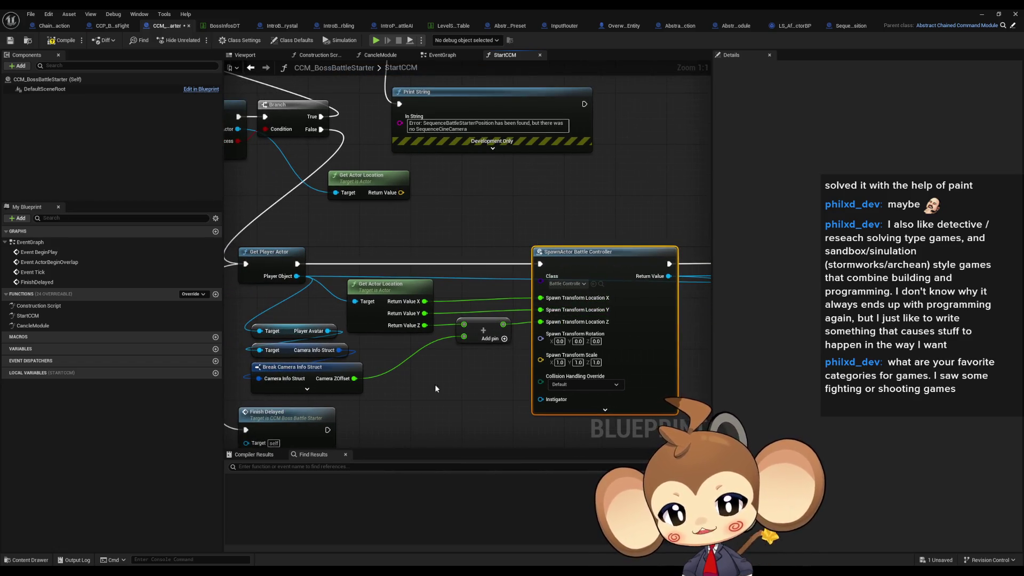
drag(435, 387, 481, 390)
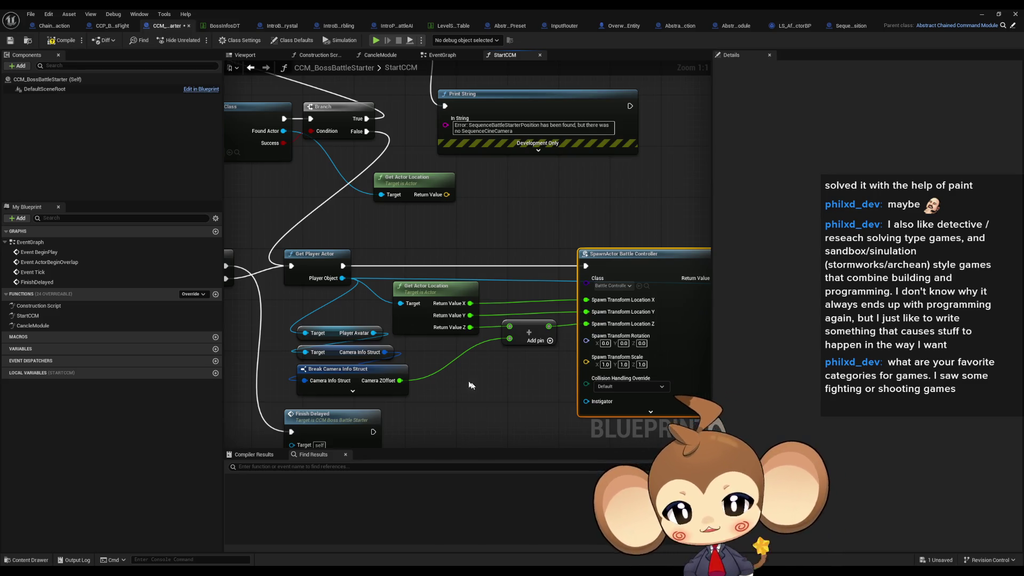
scroll(462, 373, down, 2)
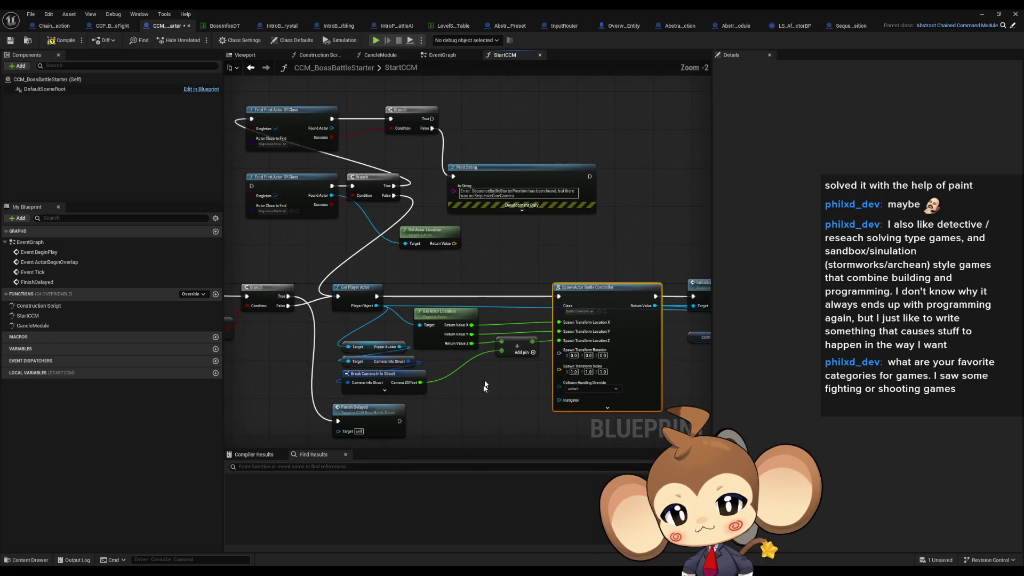
drag(511, 228, 550, 299)
scroll(273, 207, up, 2)
mouse_move(273, 130)
mouse_down()
mouse_move(518, 214)
mouse_move(593, 252)
mouse_move(497, 169)
mouse_move(512, 154)
mouse_up()
key(Delete)
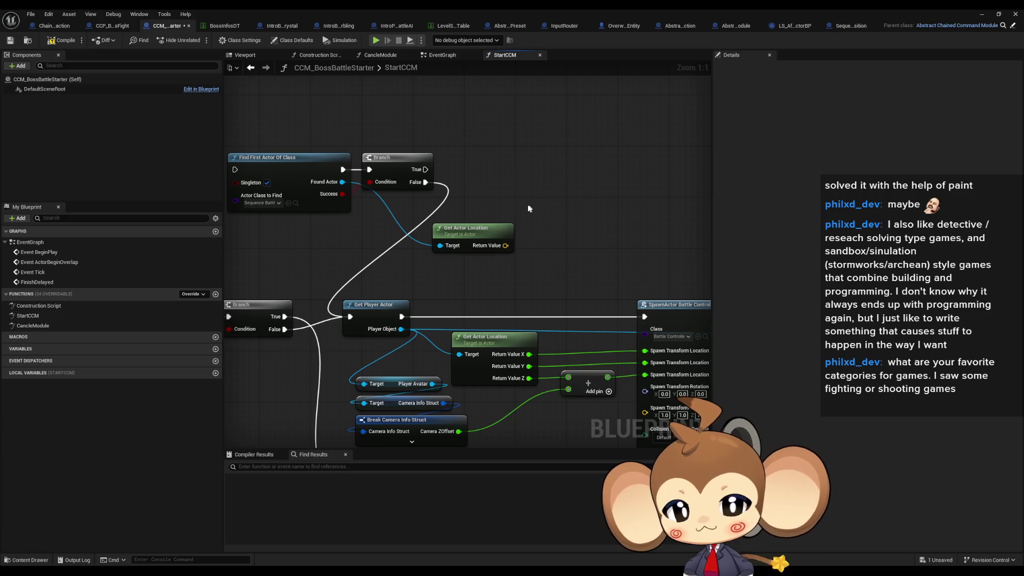
- Promote Get Actor Location's Return Value to the local variable Local_BattleControlerSpawnLocation
mouse_move(525, 239)
mouse_down()
mouse_move(519, 264)
mouse_move(536, 274)
mouse_move(542, 257)
mouse_up()
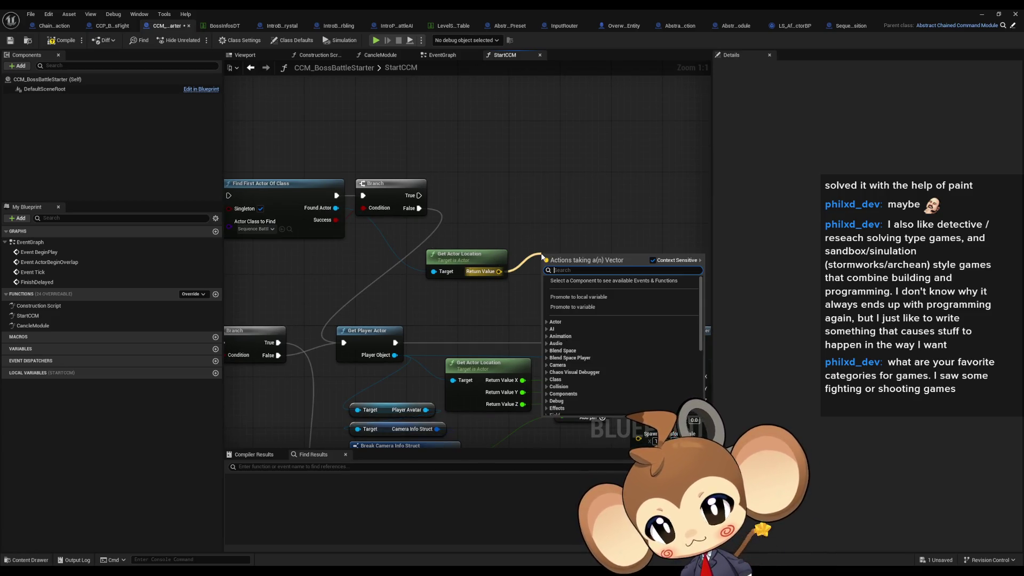
text(lpca)
text(local)
key(Return)
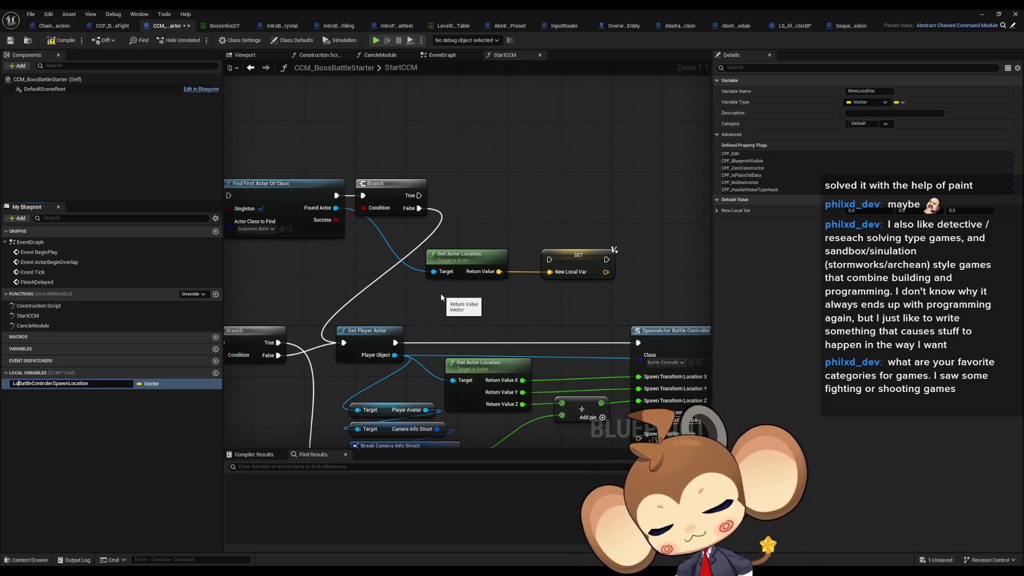
text(_)
key(Return)
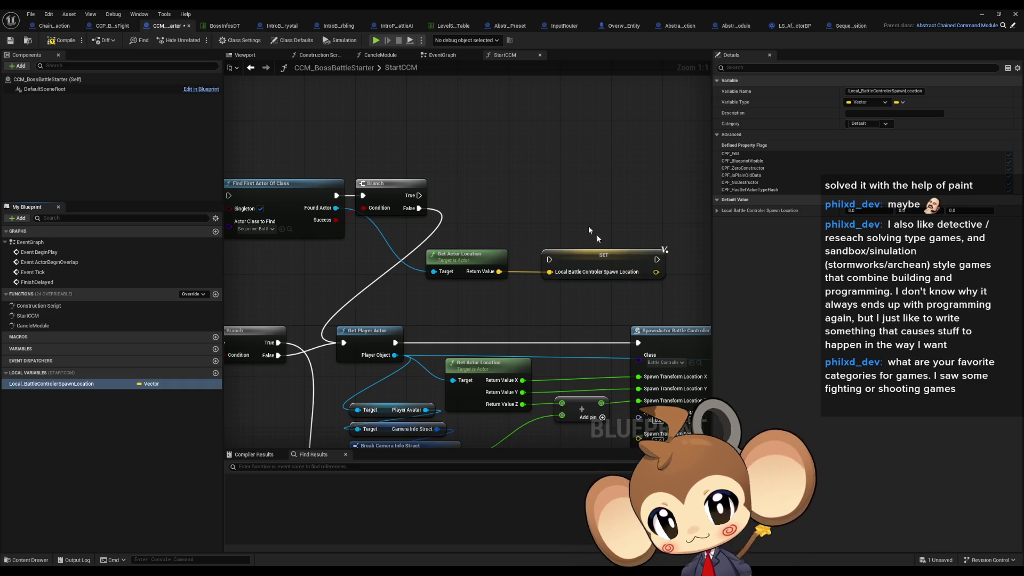
- Duplicate the SET and Get Actor Location nodes, feeding the copied vector into the new SET from Player Object
click(533, 251)
key(ctrl+c)
key(ctrl+v)
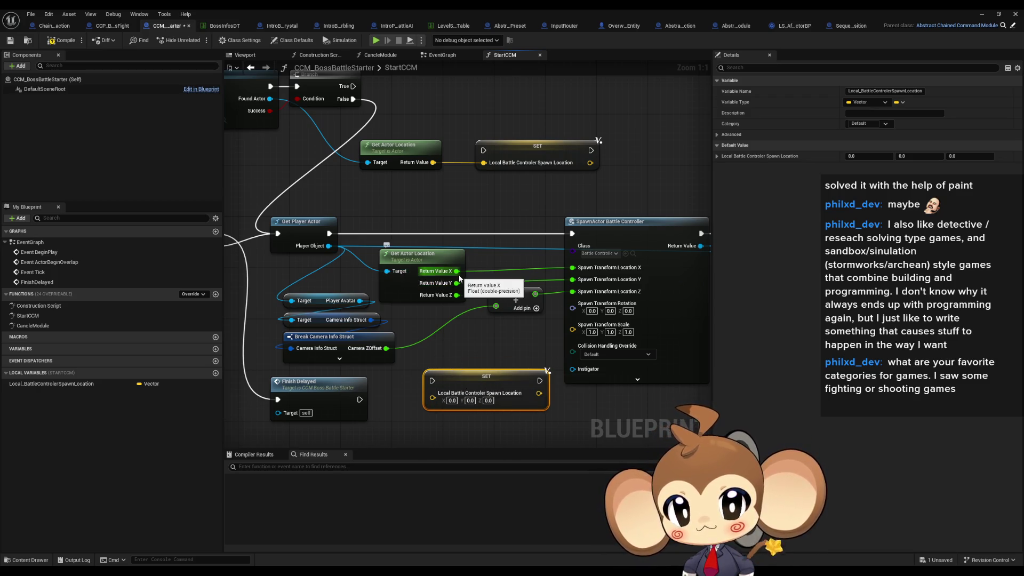
click(403, 257)
key(ctrl+c)
key(ctrl+v)
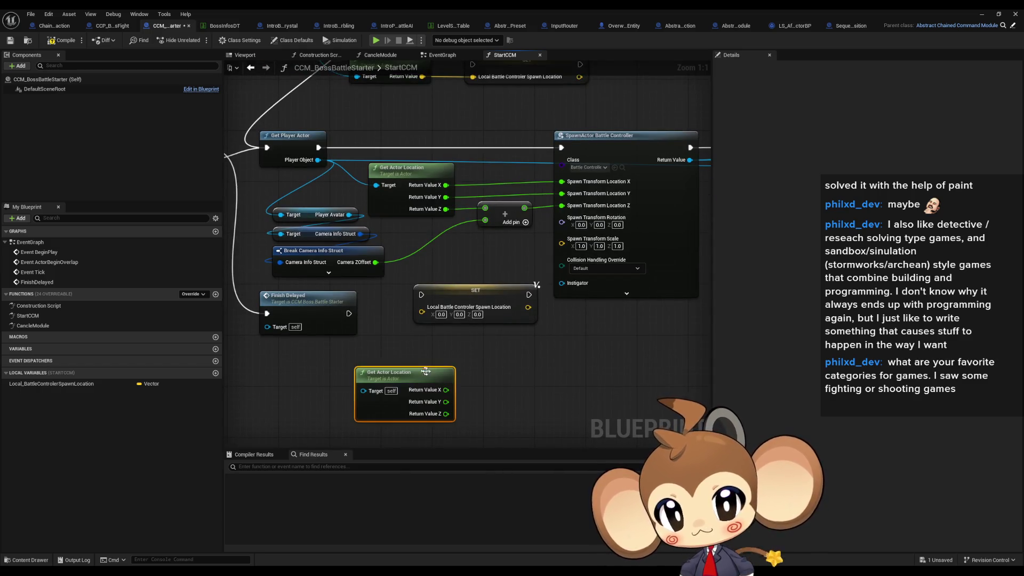
right_click(444, 390)
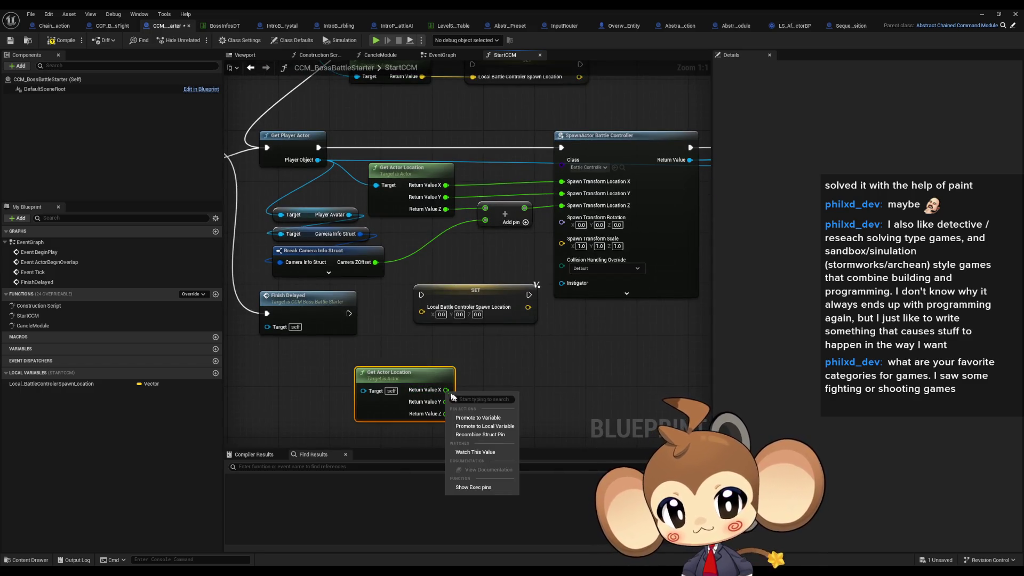
click(469, 436)
drag(441, 390, 422, 307)
mouse_move(363, 391)
mouse_down()
mouse_move(345, 239)
mouse_move(318, 162)
mouse_up()
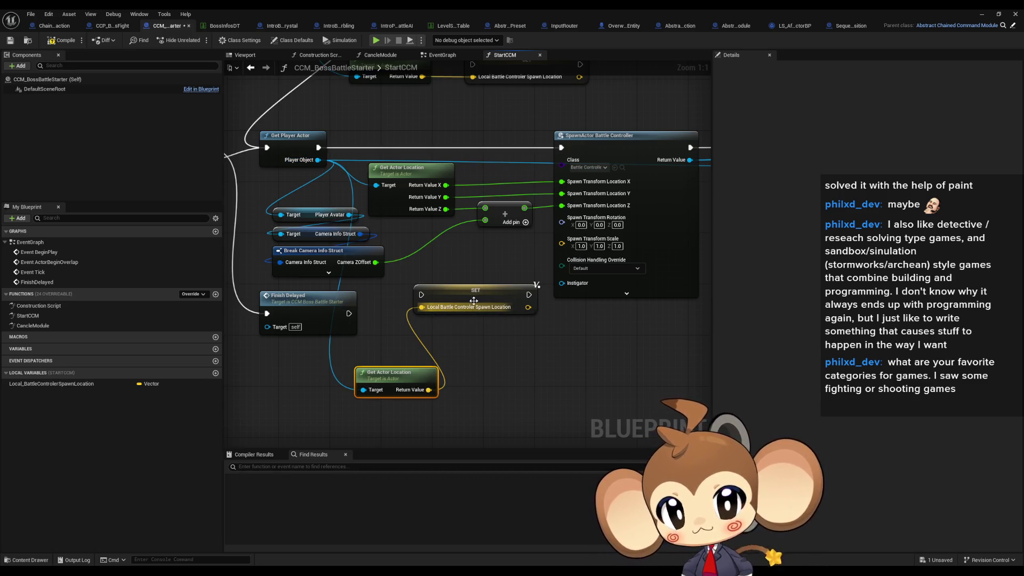
- Run SET from the Branch's True output before the spawn, and place a spawn-location getter
drag(458, 267, 538, 335)
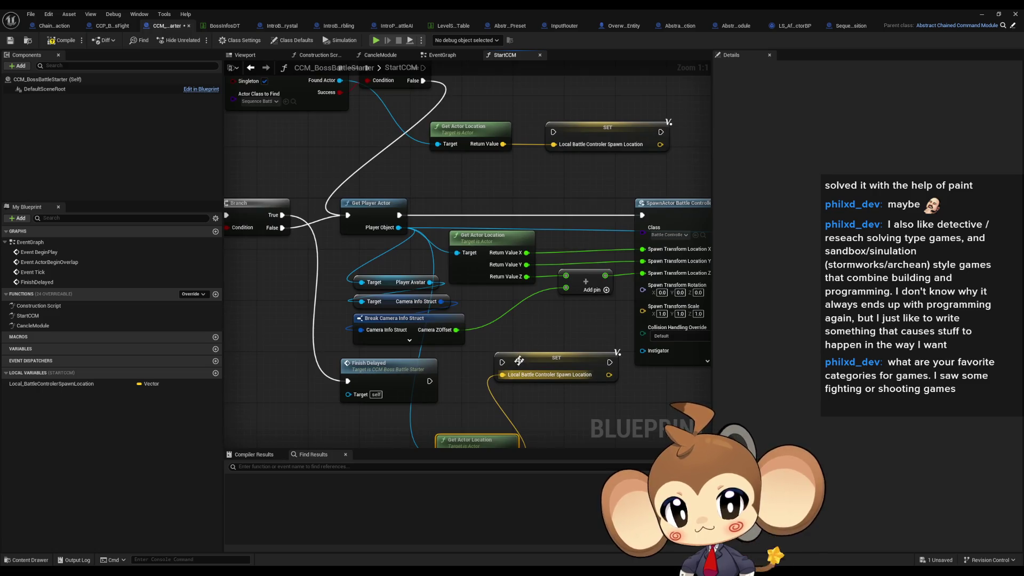
mouse_move(505, 367)
mouse_down()
mouse_move(482, 390)
mouse_move(496, 352)
mouse_move(519, 350)
mouse_move(508, 351)
mouse_move(528, 240)
mouse_move(592, 216)
mouse_move(540, 205)
mouse_up()
drag(540, 205, 547, 343)
mouse_move(472, 298)
mouse_down()
mouse_move(405, 254)
mouse_move(342, 235)
mouse_up()
mouse_move(586, 299)
mouse_down()
mouse_move(564, 392)
mouse_move(575, 308)
mouse_up()
drag(53, 383, 531, 281)
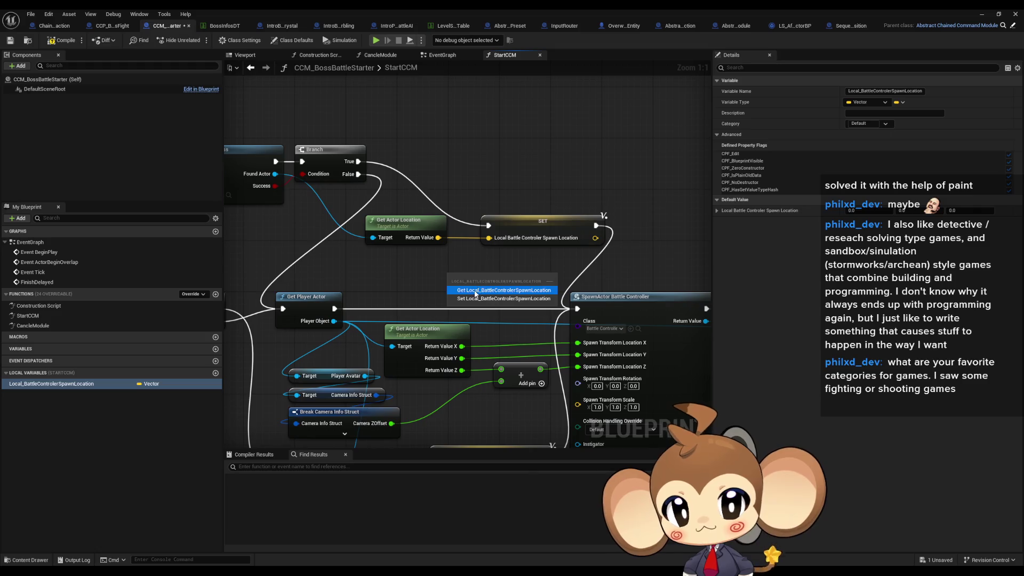
- Try splitting the spawn-location getter into X, Y, Z links, then undo them
right_click(538, 281)
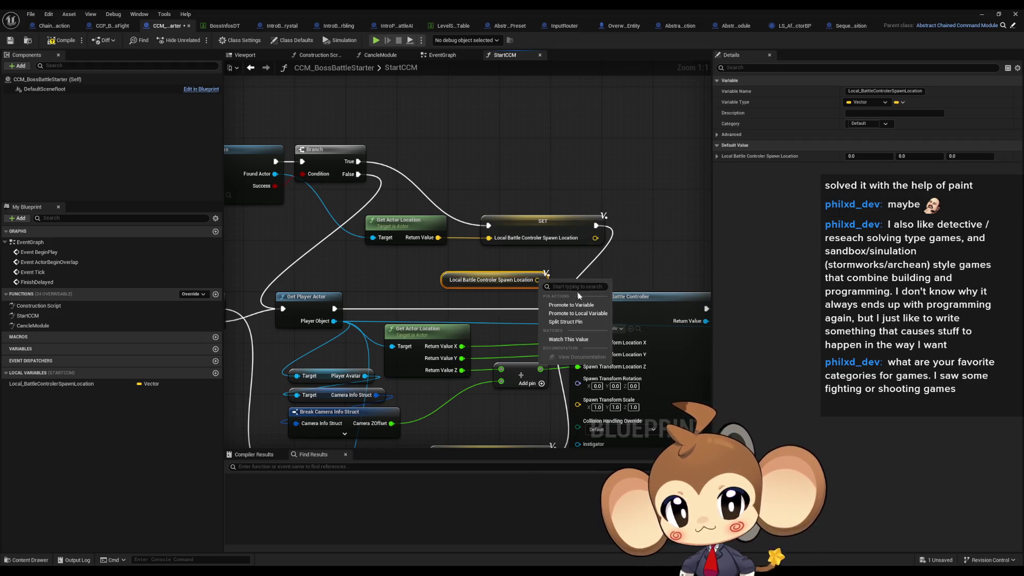
click(584, 322)
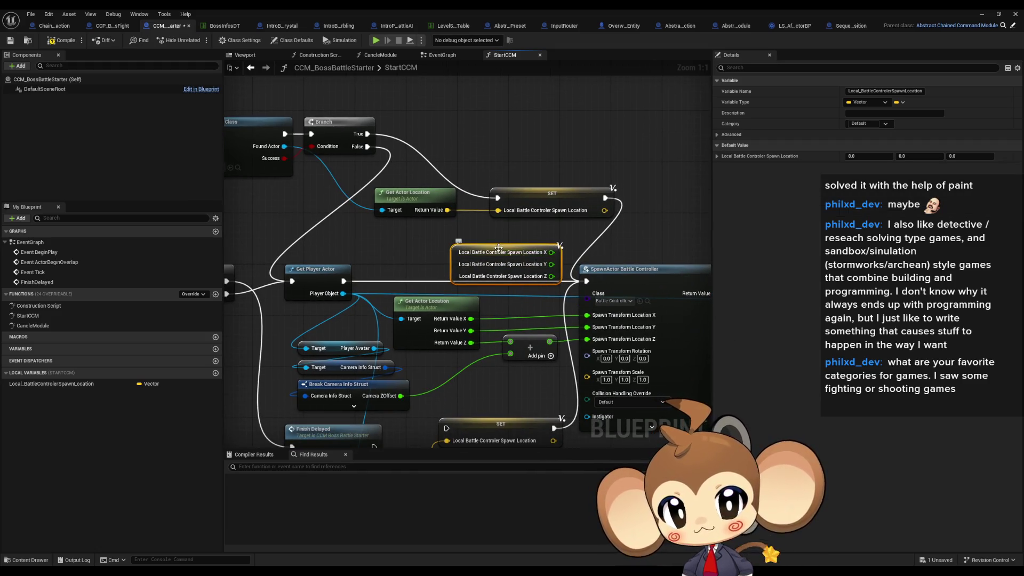
drag(498, 248, 461, 245)
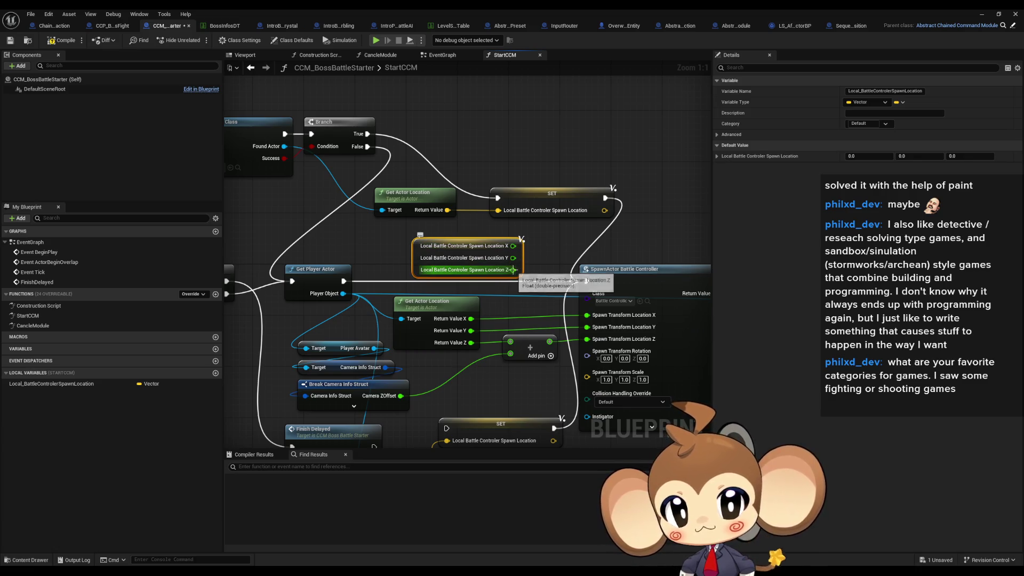
drag(516, 270, 511, 343)
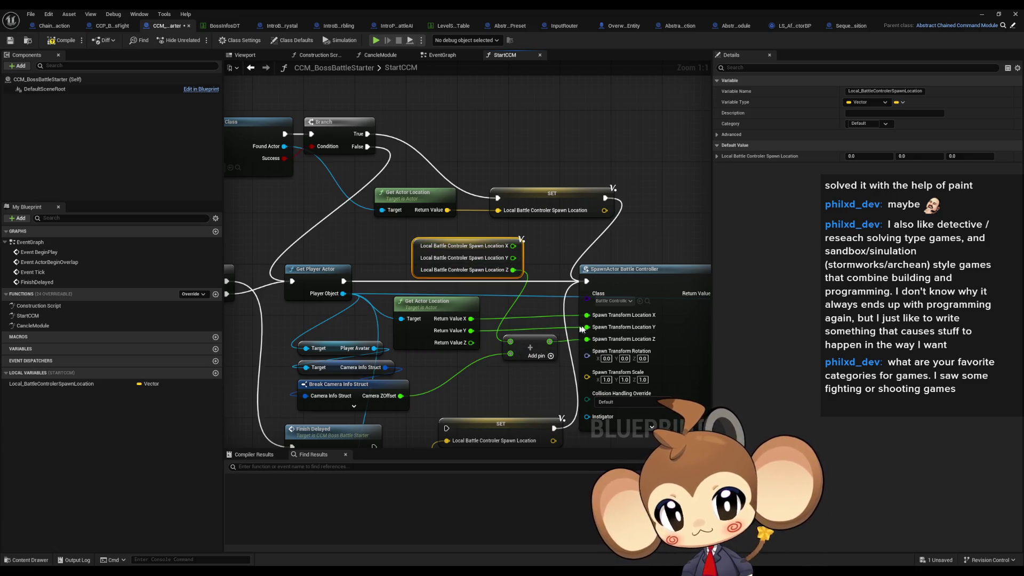
mouse_move(587, 327)
mouse_down()
mouse_move(512, 258)
mouse_move(582, 314)
mouse_up()
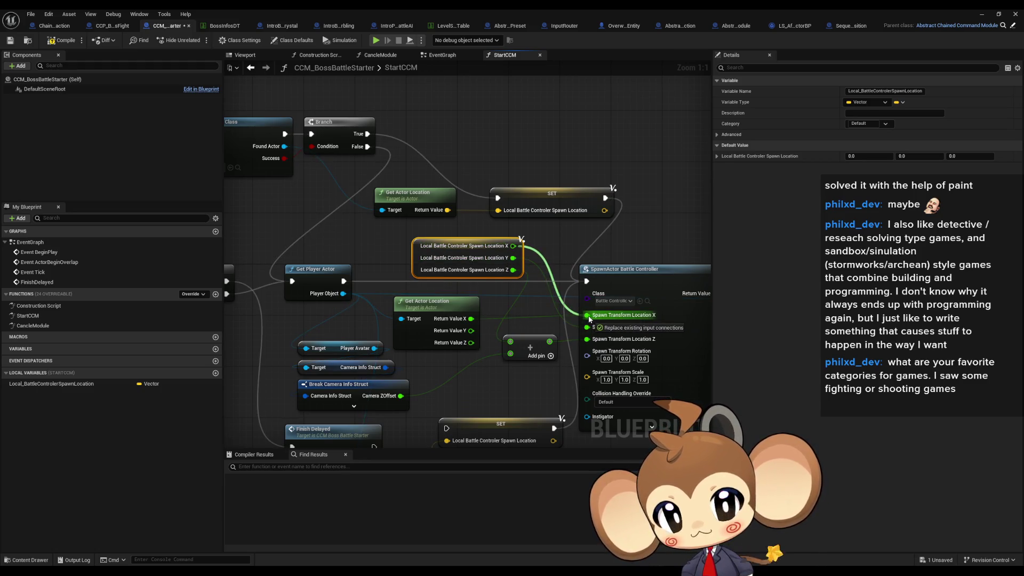
drag(589, 319, 588, 316)
right_click(546, 320)
click(545, 322)
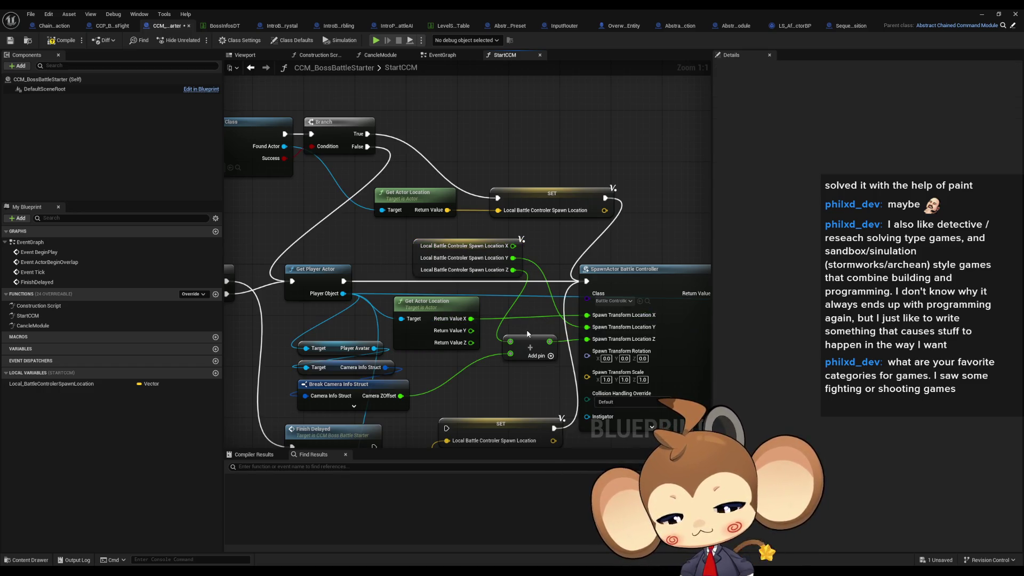
key(ctrl+z)
key(ctrl+z)
key(ctrl+z)
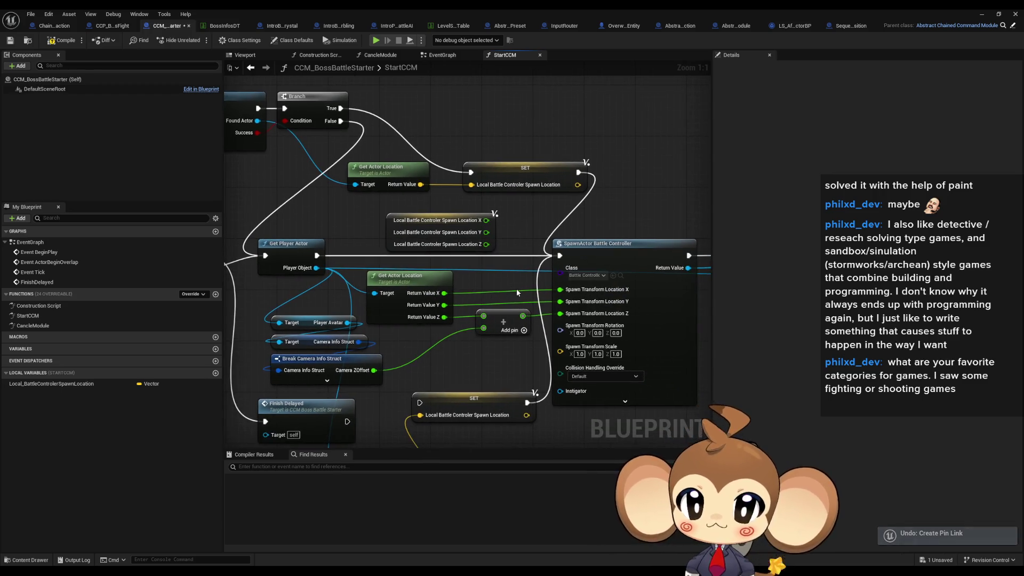
- Delete the lower Get Actor Location and feed Return Value X, Y, Z into the split SET
drag(514, 288, 499, 248)
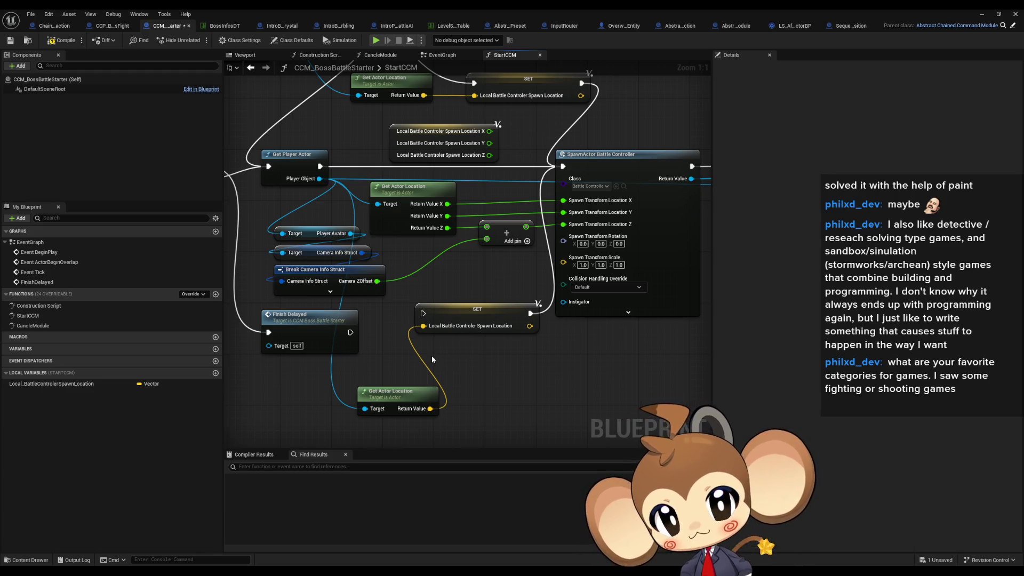
drag(432, 359, 452, 367)
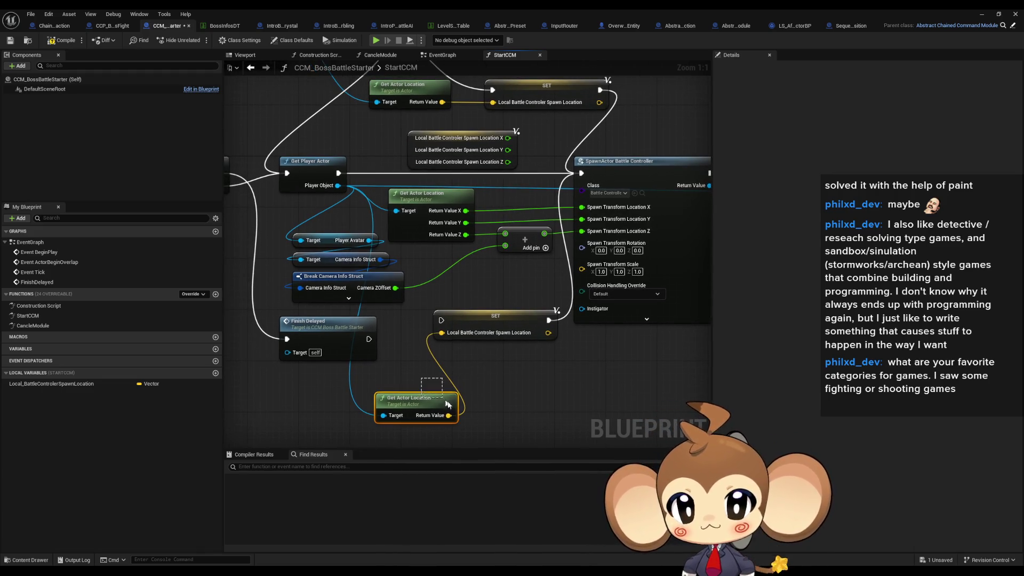
key(Delete)
right_click(446, 340)
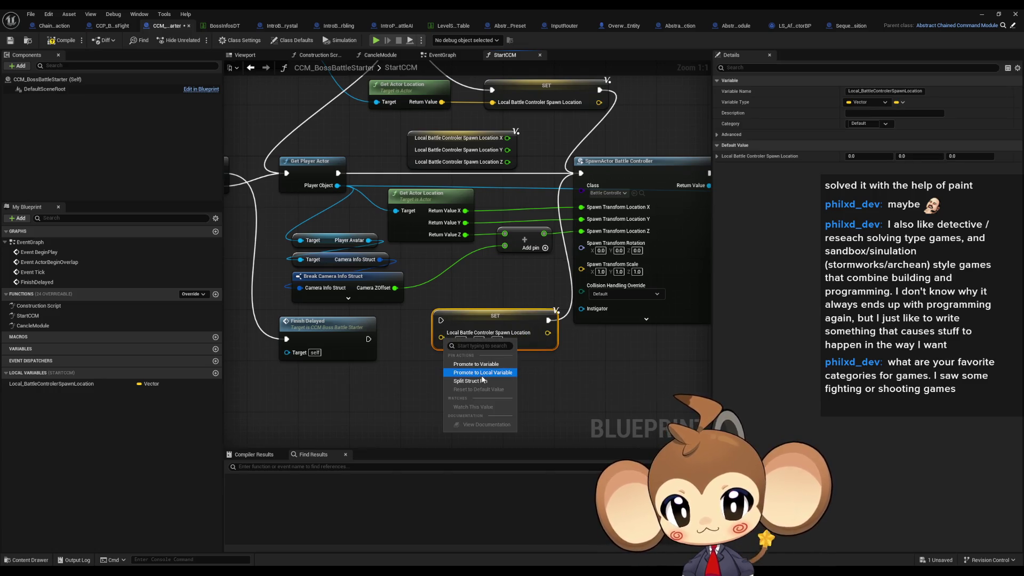
click(480, 380)
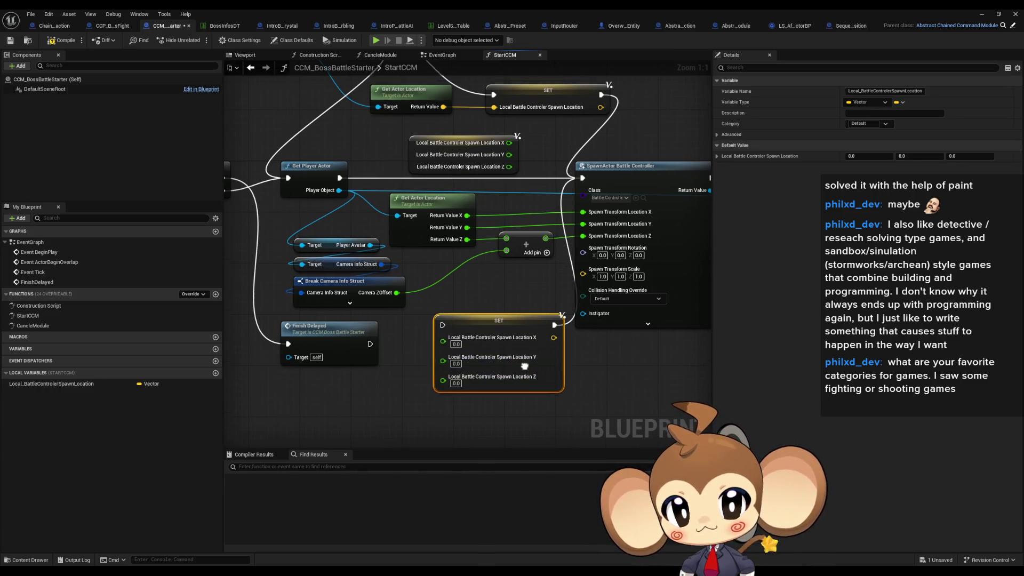
drag(524, 363, 526, 386)
click(457, 363)
mouse_move(448, 365)
mouse_down()
mouse_move(467, 235)
mouse_move(447, 373)
mouse_up()
drag(468, 259, 444, 392)
drag(586, 314, 588, 334)
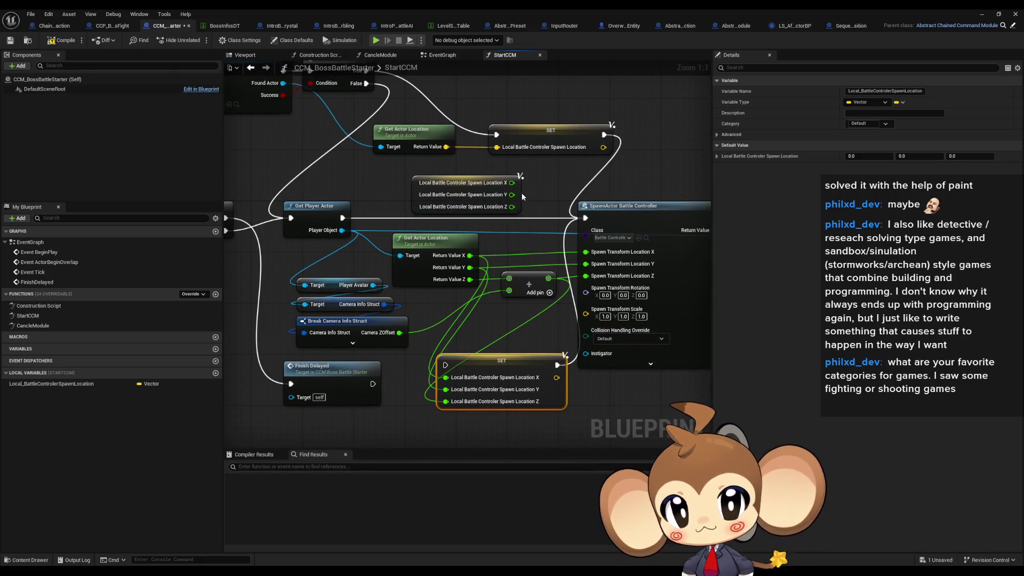
- Drive spawn location X, Y, Z from the stored values and chain Get Player Actor into SET
mouse_move(512, 183)
mouse_down()
mouse_move(586, 251)
mouse_move(586, 264)
mouse_up()
drag(513, 207, 586, 276)
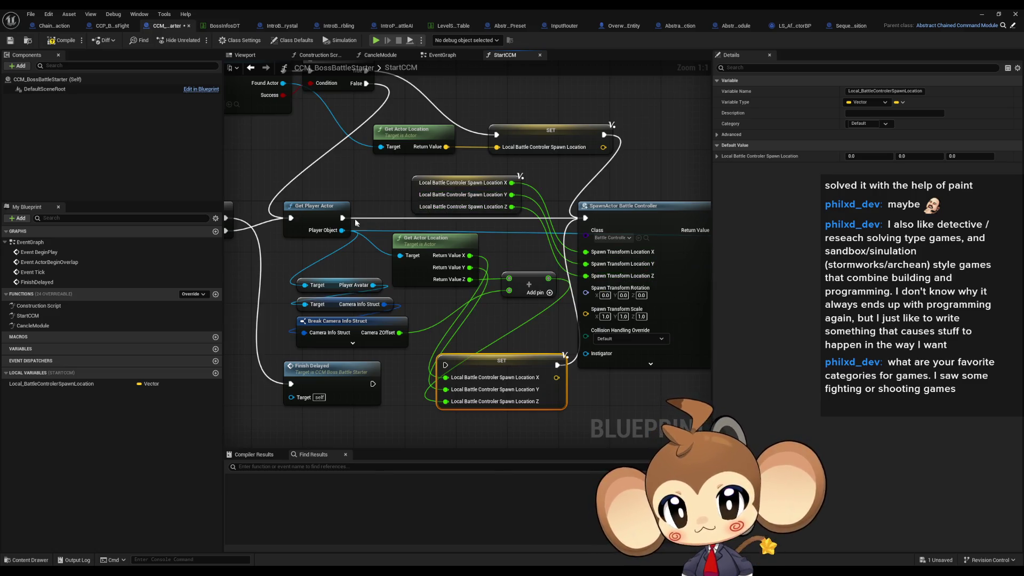
drag(344, 218, 448, 357)
mouse_move(437, 267)
mouse_down()
mouse_move(467, 322)
mouse_move(463, 308)
mouse_up()
scroll(542, 282, down, 5)
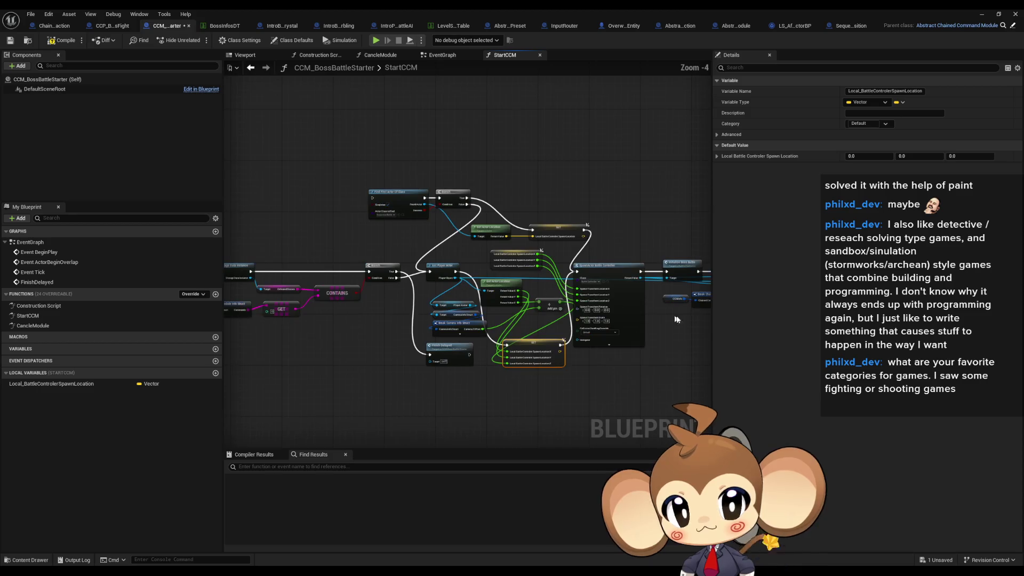
- Shift the spawning nodes right and place the X/Y/Z spawn location getter beside SpawnActor
mouse_move(391, 223)
mouse_down()
mouse_move(717, 388)
mouse_move(589, 357)
mouse_up()
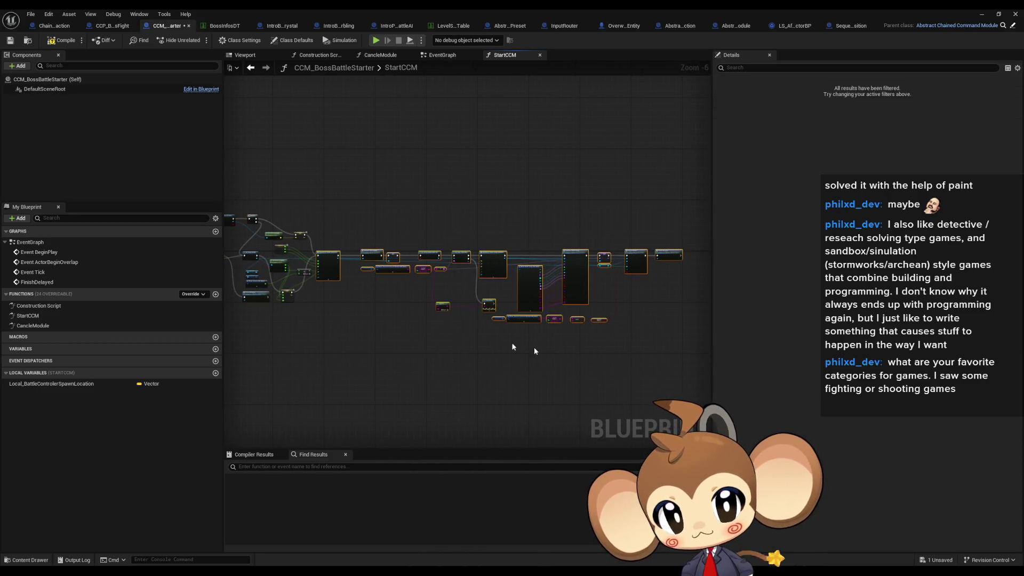
scroll(472, 293, up, 3)
drag(404, 195, 622, 195)
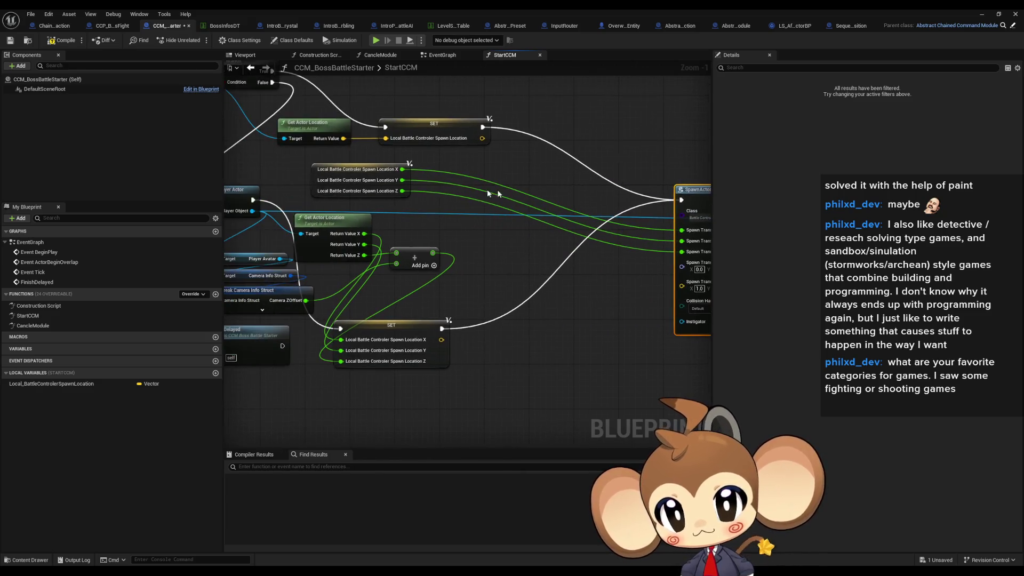
mouse_move(321, 184)
mouse_down()
mouse_move(490, 268)
mouse_move(577, 261)
mouse_move(573, 251)
mouse_up()
scroll(477, 313, up, 1)
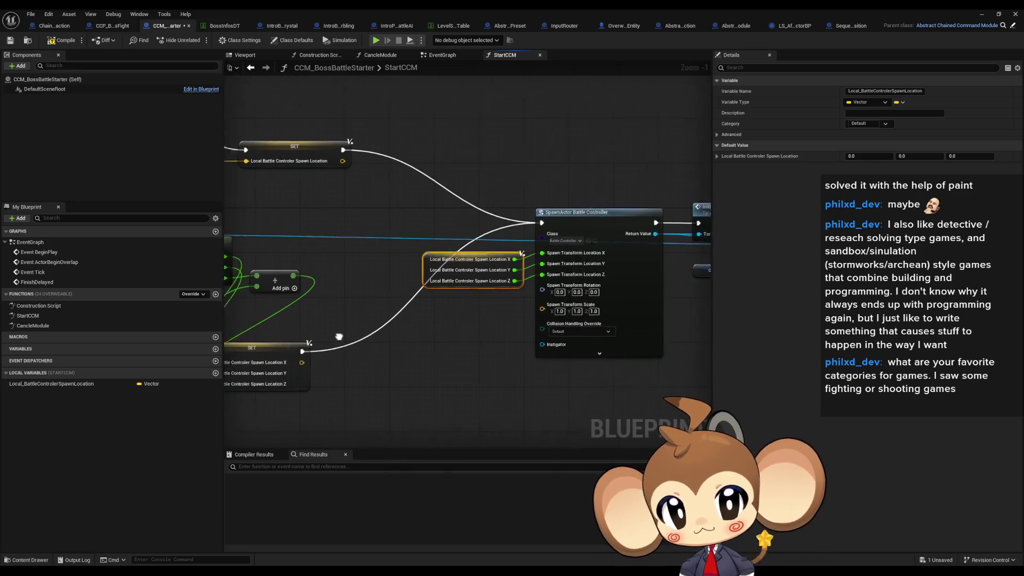
- Recombine getter and Spawn Transform Location into vectors and wire Local Battle Controler Spawn Location in
alt+click(482, 259)
alt+click(482, 270)
alt+click(482, 282)
right_click(517, 250)
click(553, 300)
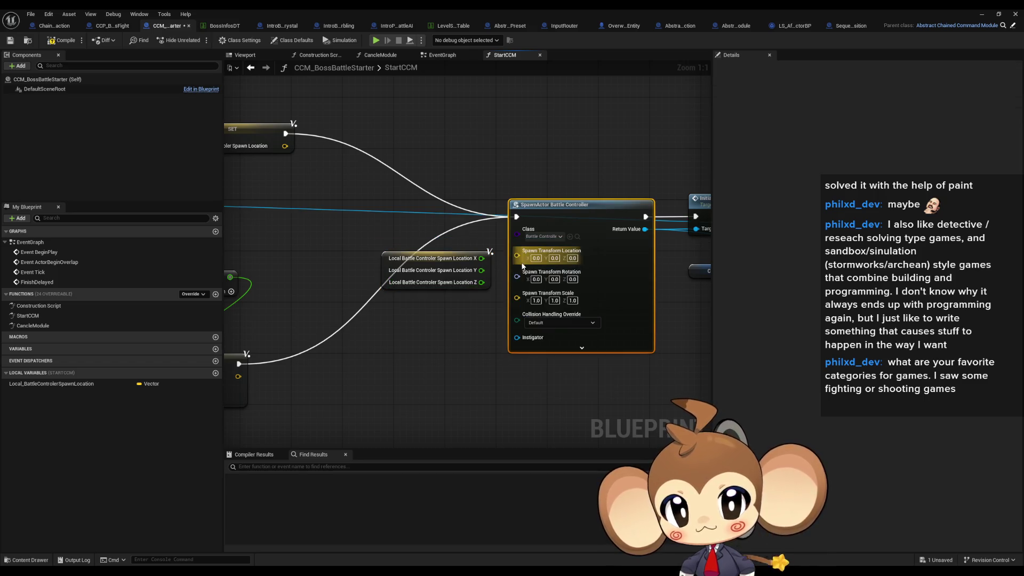
right_click(481, 258)
click(516, 301)
drag(517, 250, 476, 258)
scroll(422, 330, down, 1)
mouse_move(421, 329)
mouse_down()
mouse_move(629, 338)
mouse_move(491, 307)
mouse_move(661, 343)
mouse_up()
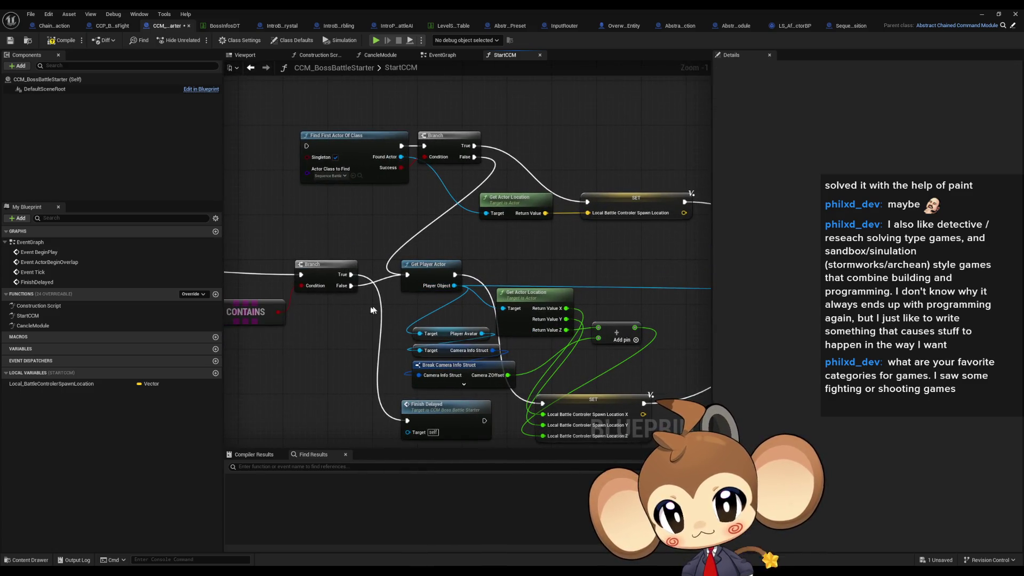
- Wire the Branch False pin to Find First Actor Of Class and shift that search group left
mouse_move(350, 286)
mouse_down()
mouse_move(343, 194)
mouse_move(306, 146)
mouse_up()
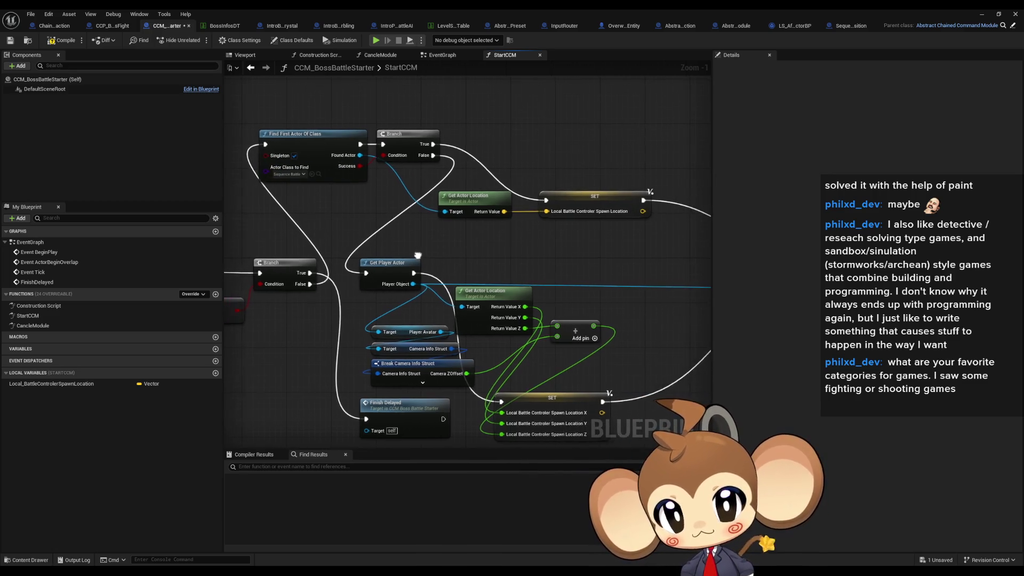
scroll(413, 228, down, 2)
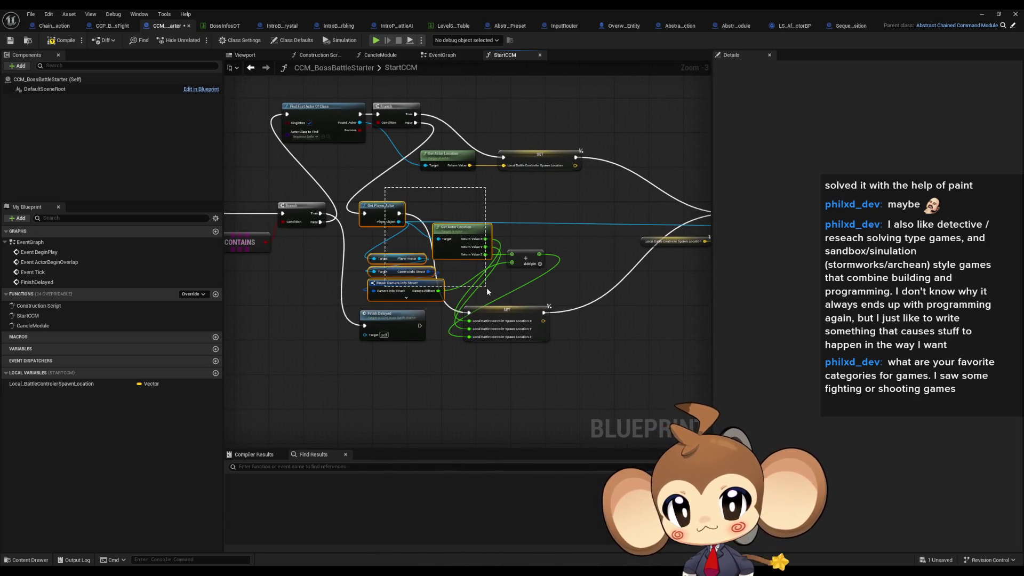
scroll(487, 289, down, 2)
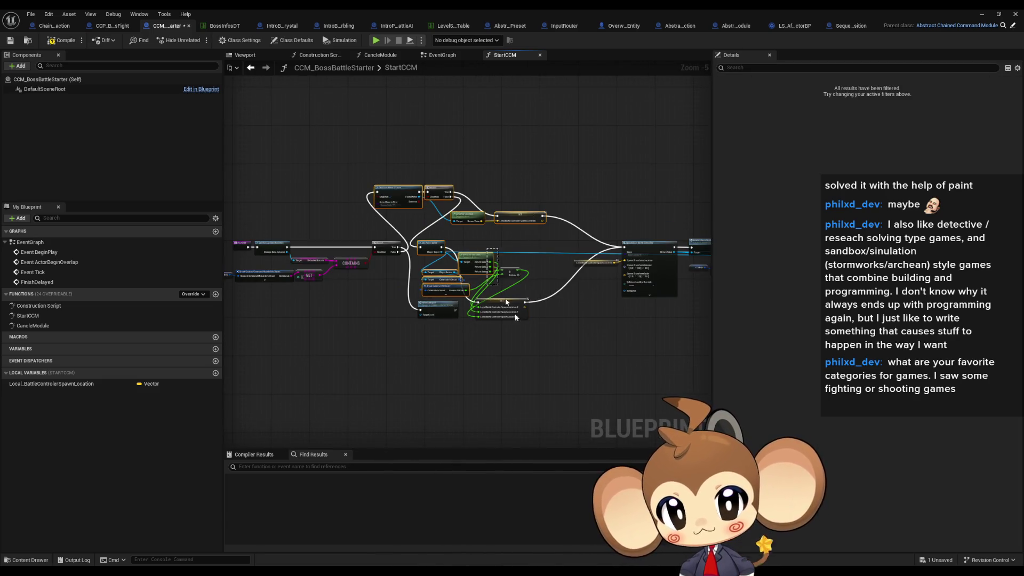
scroll(497, 285, down, 1)
drag(373, 226, 645, 358)
scroll(307, 256, up, 1)
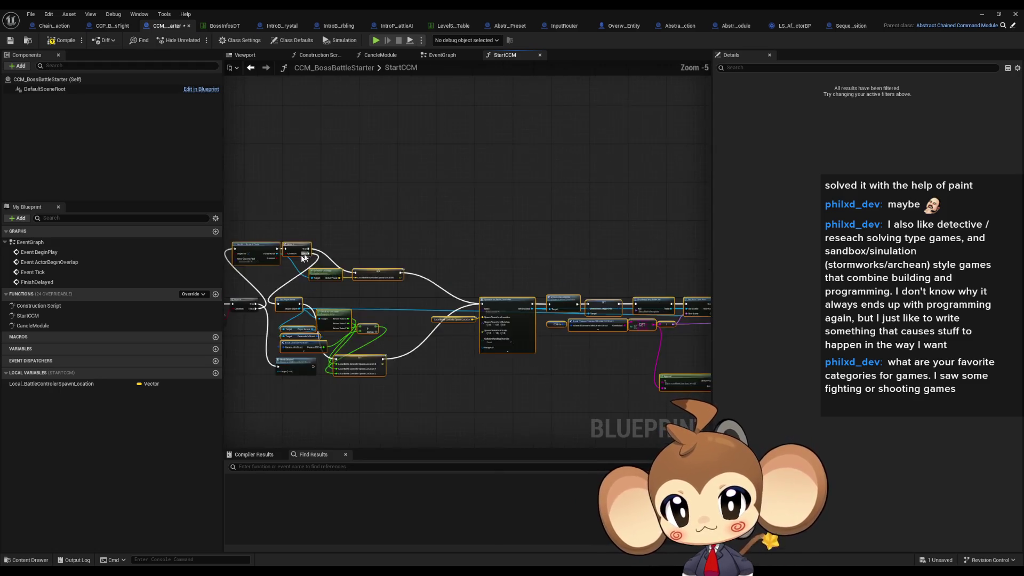
scroll(308, 257, up, 6)
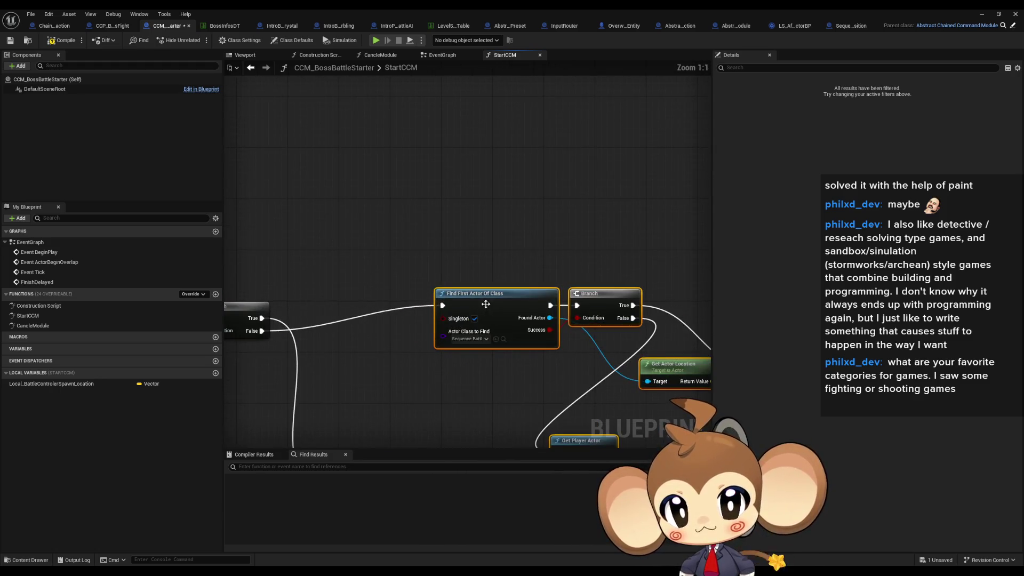
mouse_move(542, 260)
mouse_down()
mouse_move(386, 275)
mouse_move(491, 276)
mouse_move(428, 276)
mouse_up()
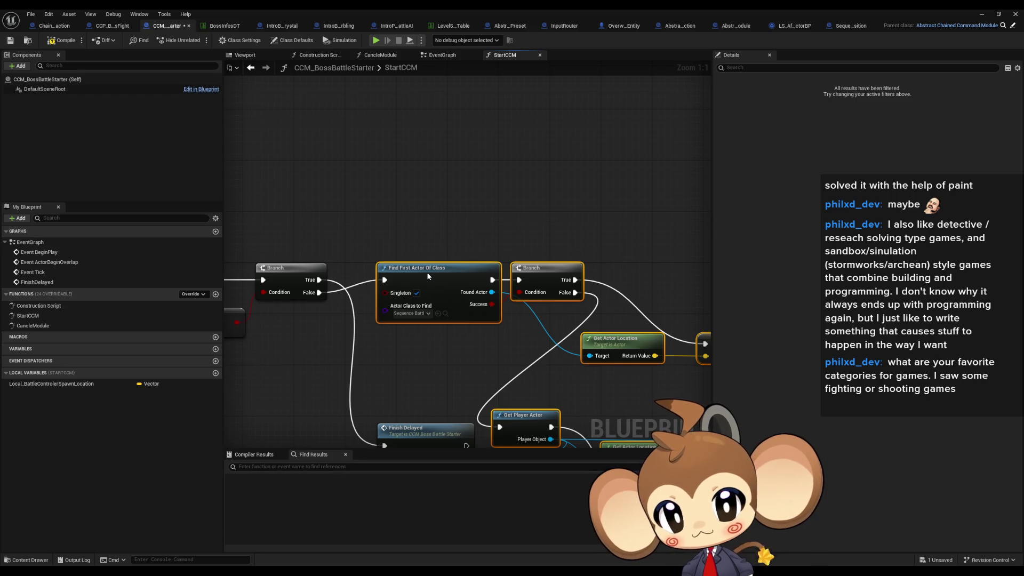
- Raise the spawn-location SET node and Get Actor Location up beside the Branch
drag(590, 335, 416, 269)
drag(484, 328, 463, 254)
drag(566, 275, 580, 212)
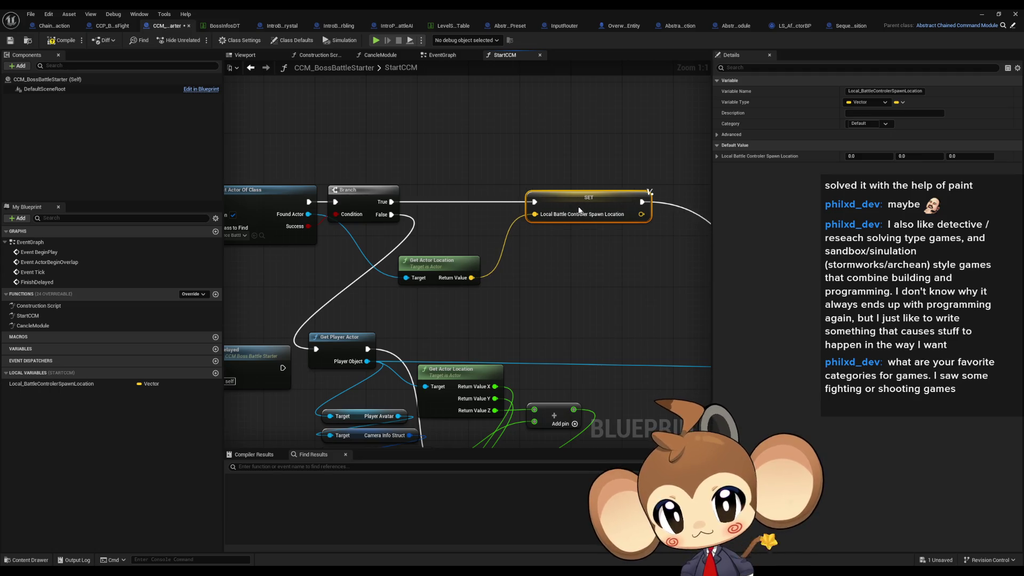
drag(468, 267, 493, 222)
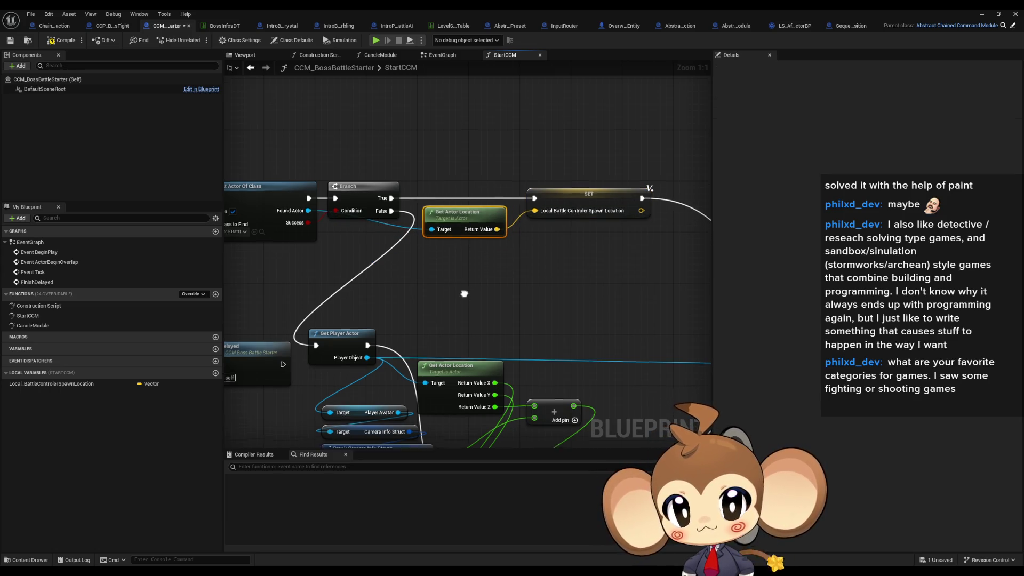
- Move the player-location nodes and their SET up and right, with Get Actor Location below the SET
drag(339, 320, 382, 249)
scroll(382, 249, down, 2)
mouse_move(310, 216)
mouse_down()
mouse_move(584, 386)
mouse_move(696, 388)
mouse_up()
drag(350, 258, 438, 215)
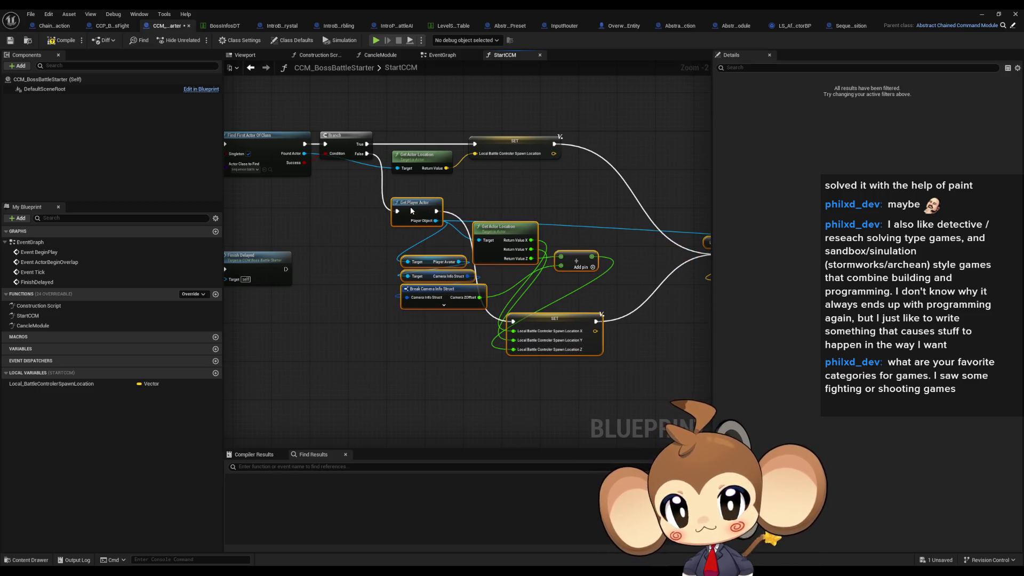
click(511, 212)
mouse_move(511, 212)
mouse_down()
mouse_move(463, 249)
mouse_move(456, 378)
mouse_move(469, 238)
mouse_move(465, 246)
mouse_up()
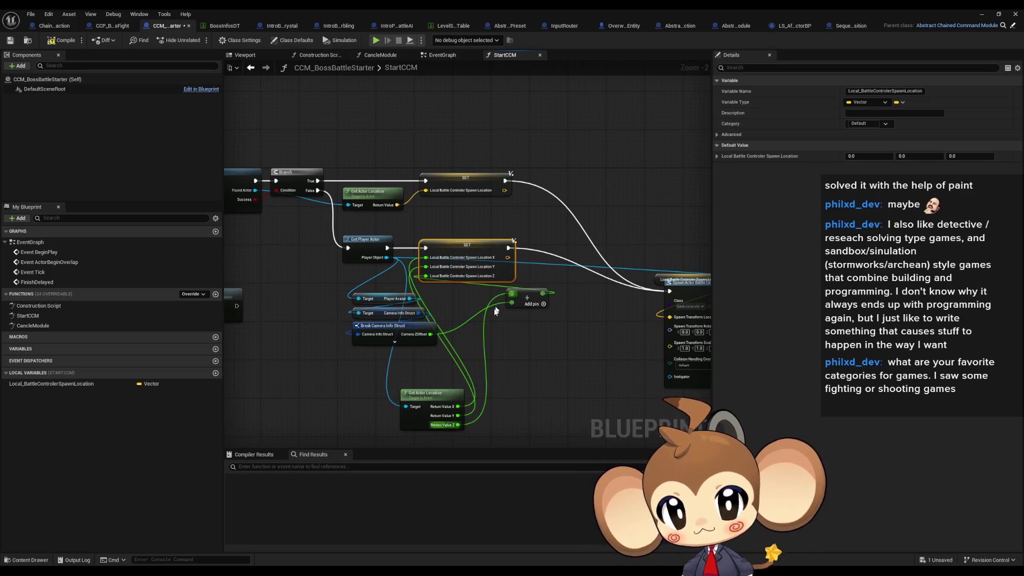
- Reposition Get Actor Location and the vector add node into a tighter arrangement
scroll(497, 306, up, 2)
drag(482, 340, 495, 300)
mouse_move(425, 385)
mouse_down()
mouse_move(355, 372)
mouse_move(352, 348)
mouse_up()
mouse_move(554, 243)
mouse_down()
mouse_move(484, 299)
mouse_move(472, 284)
mouse_up()
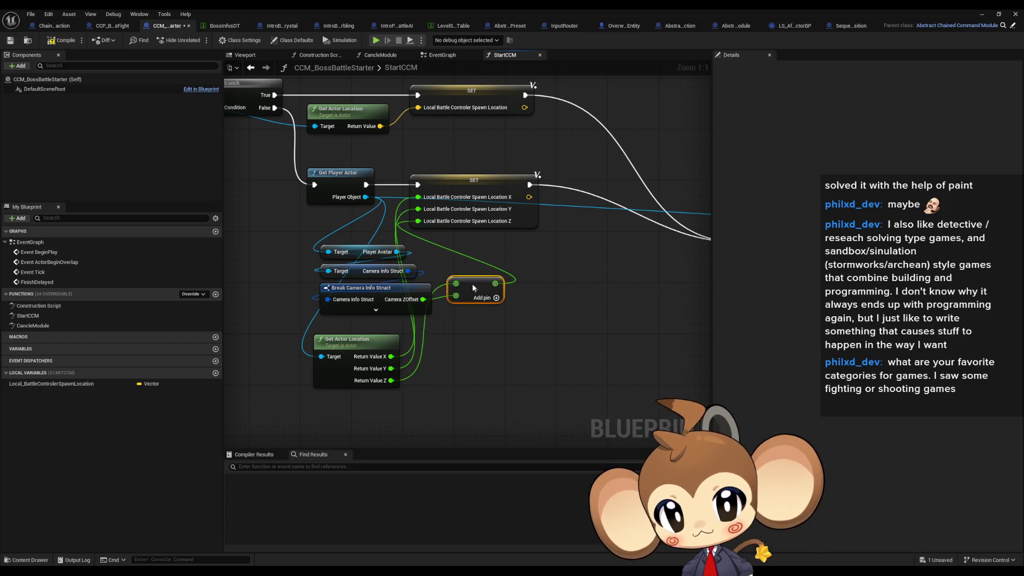
drag(372, 336, 366, 323)
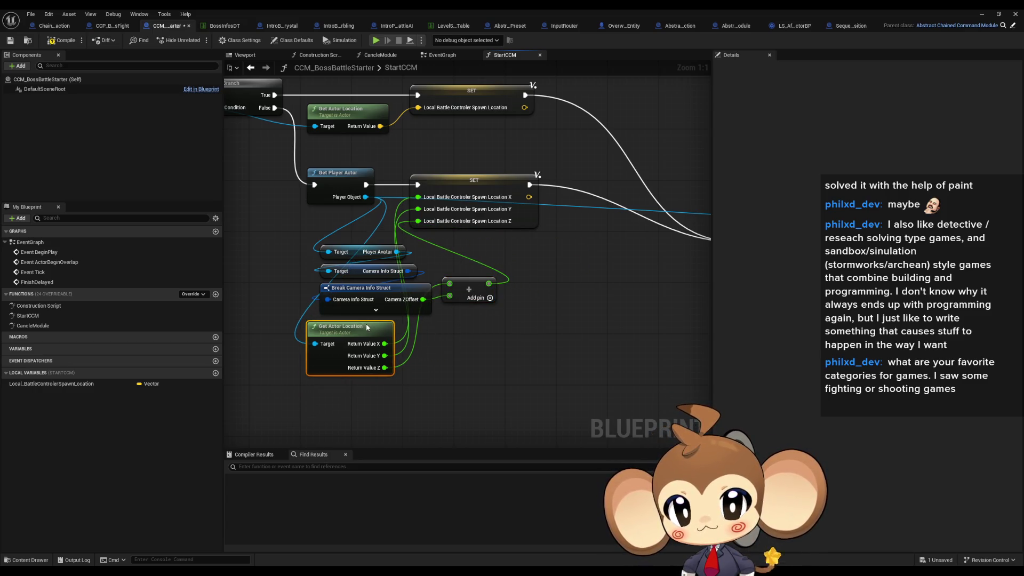
- Shift the spawn-location SET nodes and vector add right, with Get Actor Location beside them
drag(473, 180, 572, 189)
mouse_move(349, 332)
mouse_down()
mouse_move(443, 216)
mouse_move(450, 222)
mouse_up()
drag(461, 304, 511, 304)
drag(392, 179, 506, 181)
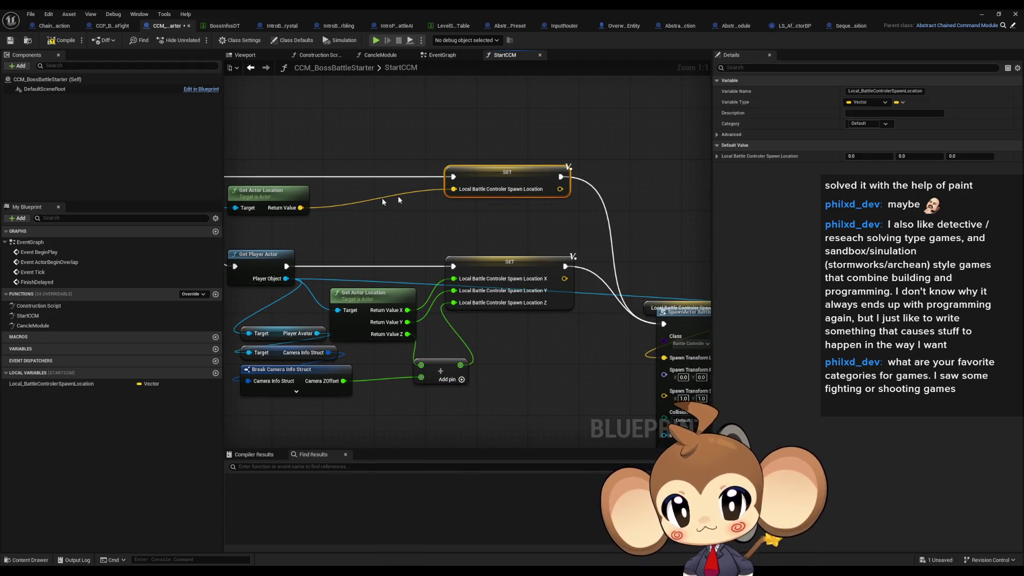
drag(358, 200, 428, 199)
- Move the Local Battle Controller Spawn Location getter clear of SpawnActor Battle Controller
scroll(517, 221, down, 8)
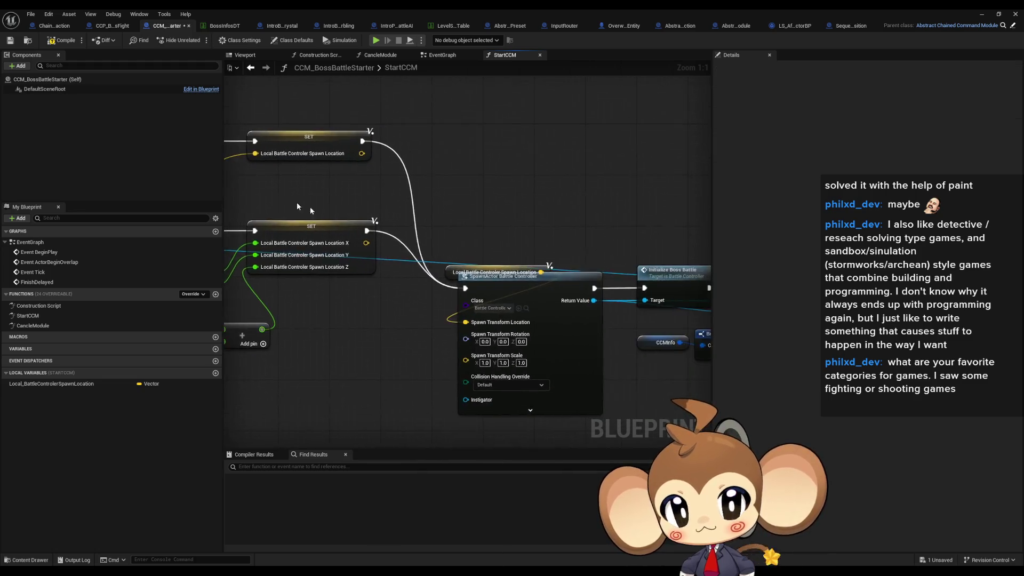
drag(338, 194, 678, 346)
scroll(481, 286, up, 6)
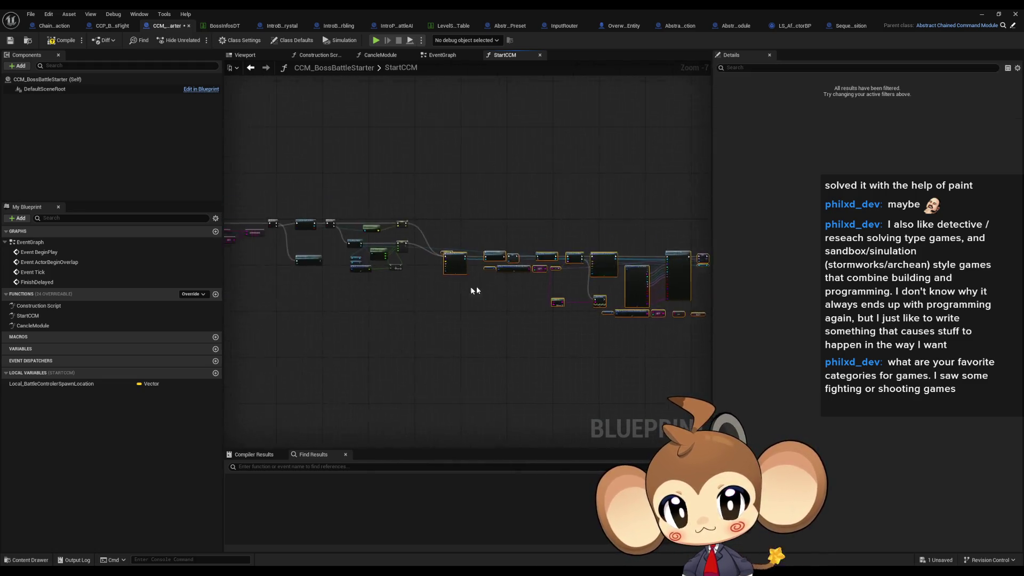
click(454, 166)
mouse_move(454, 203)
mouse_down()
mouse_move(341, 283)
mouse_move(293, 277)
mouse_up()
click(341, 352)
- Review the Branch and actor search nodes and inspect the spawn-location SET node's variable
scroll(405, 320, down, 1)
drag(497, 344, 653, 359)
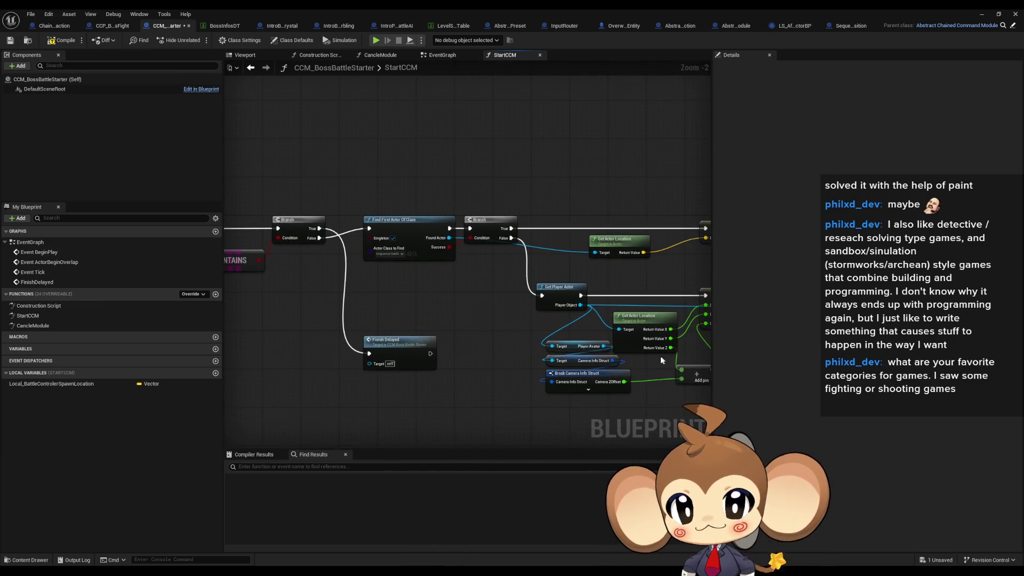
scroll(497, 316, up, 1)
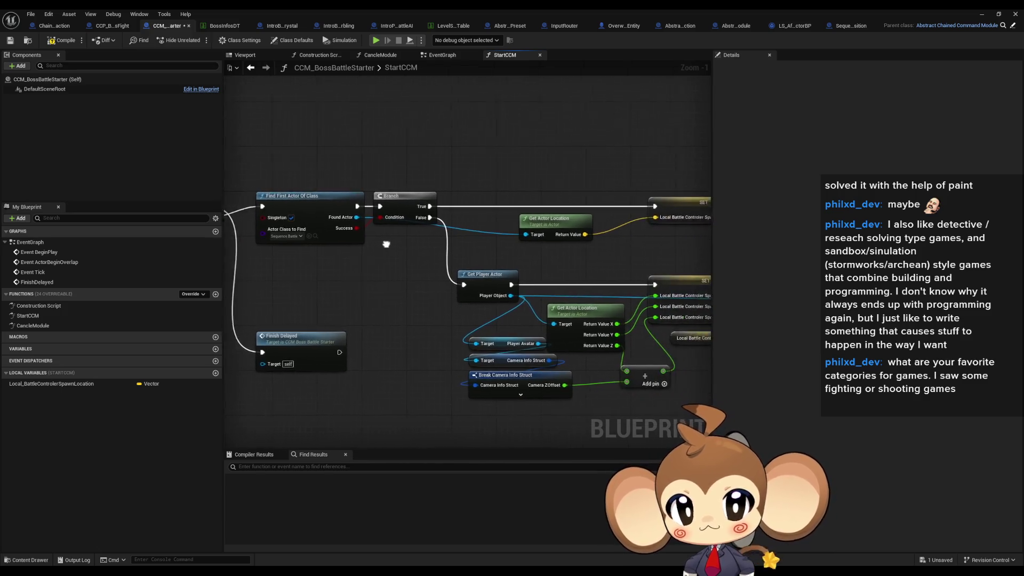
click(613, 206)
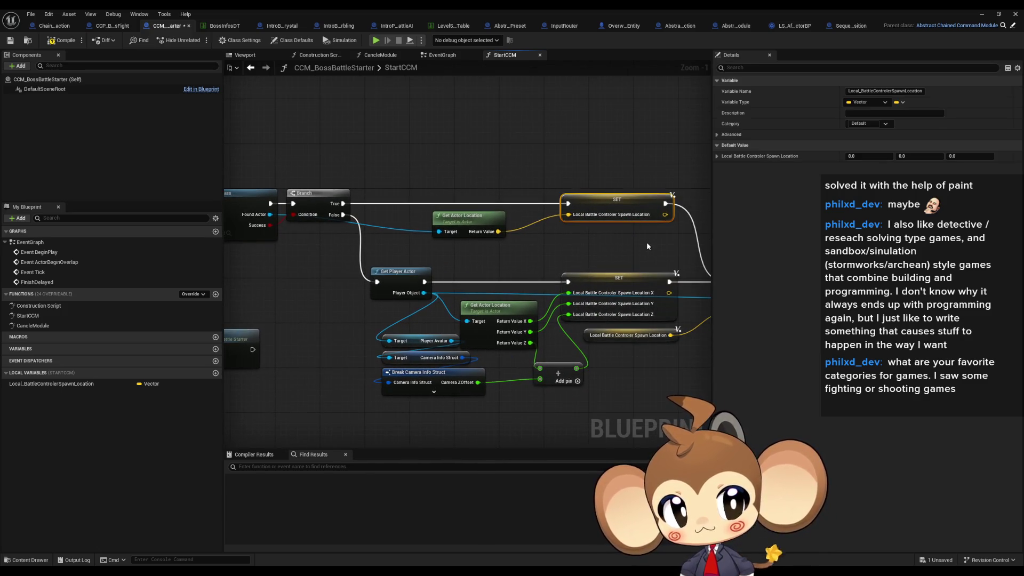
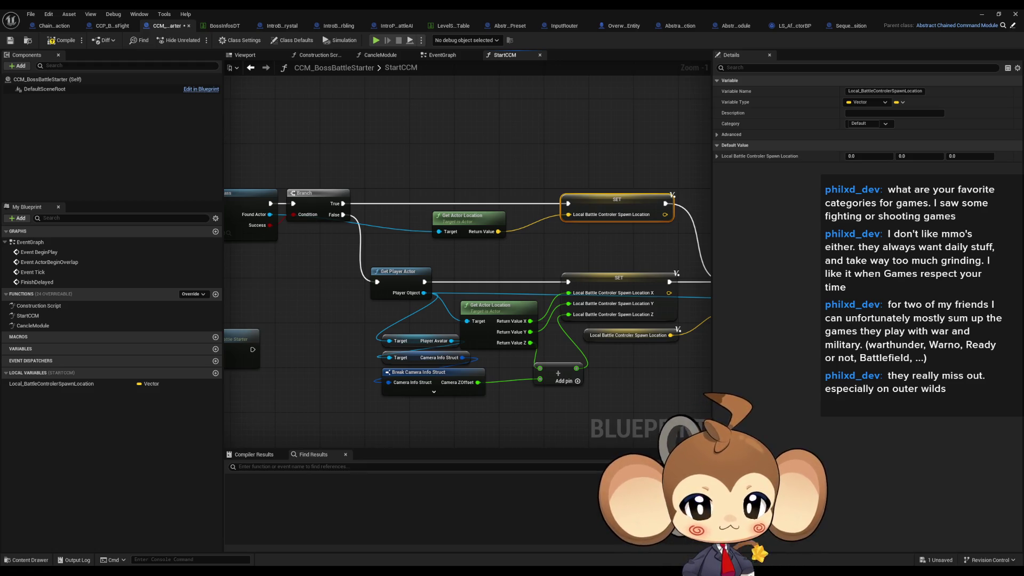
- Review the SpawnActor and SET nodes beside the Branch in the StartCCM graph
click(603, 253)
drag(603, 248, 523, 245)
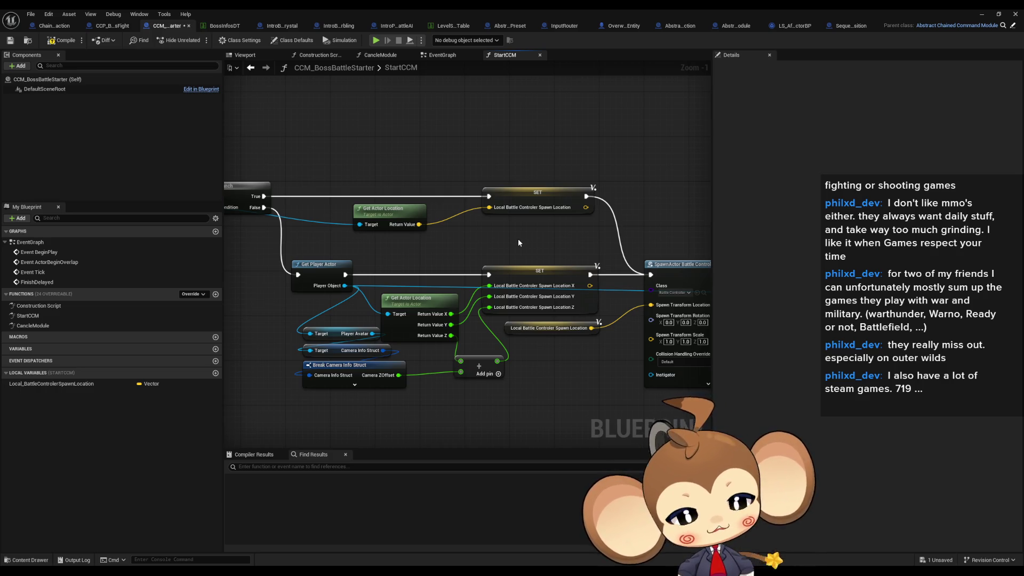
drag(521, 247, 506, 249)
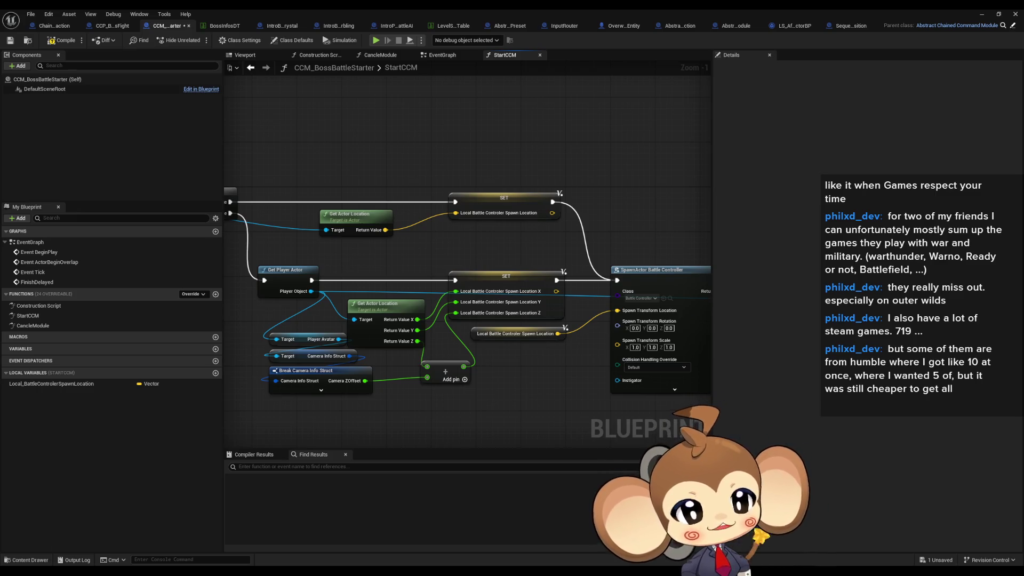
mouse_move(543, 406)
mouse_down()
mouse_move(543, 369)
mouse_move(523, 410)
mouse_move(547, 418)
mouse_up()
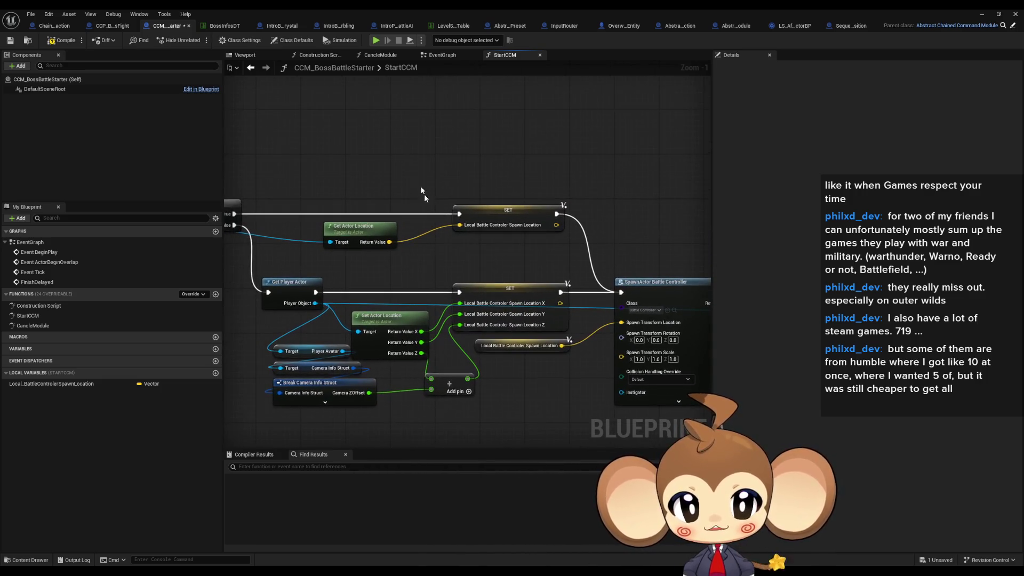
click(480, 211)
drag(480, 211, 563, 376)
- Minimise the Blueprint editor and stop the play-in-editor session
mouse_move(371, 251)
mouse_down()
mouse_move(507, 346)
mouse_move(667, 433)
mouse_move(937, 13)
mouse_up()
click(981, 16)
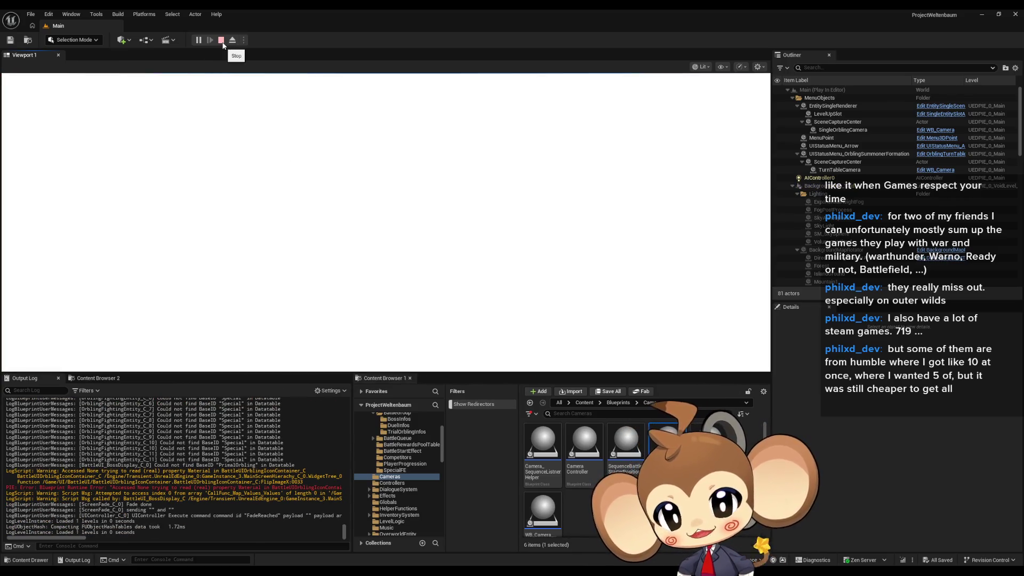
click(222, 43)
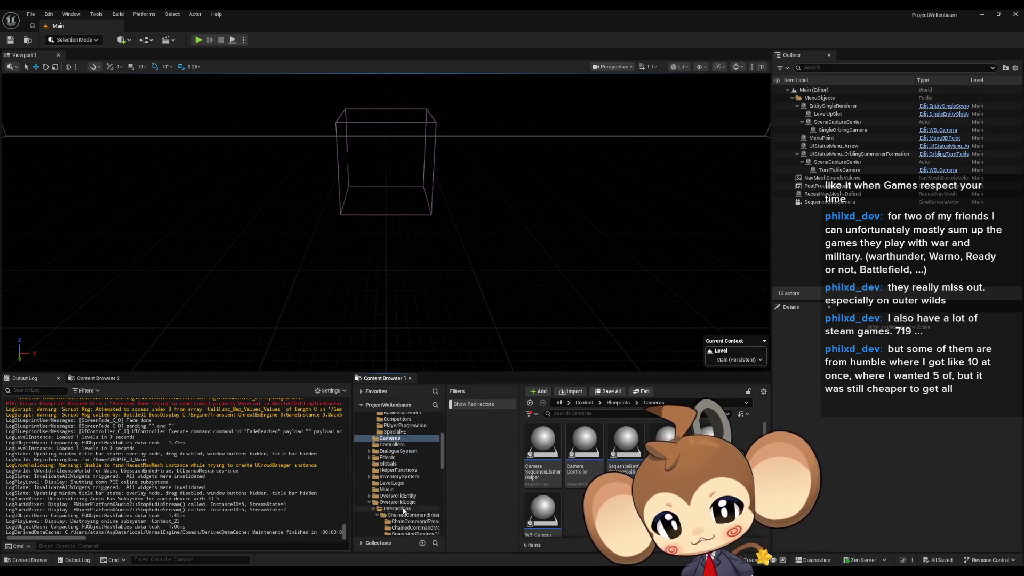
- Open the VoidLevel map from Content/Maps/Intro
click(587, 405)
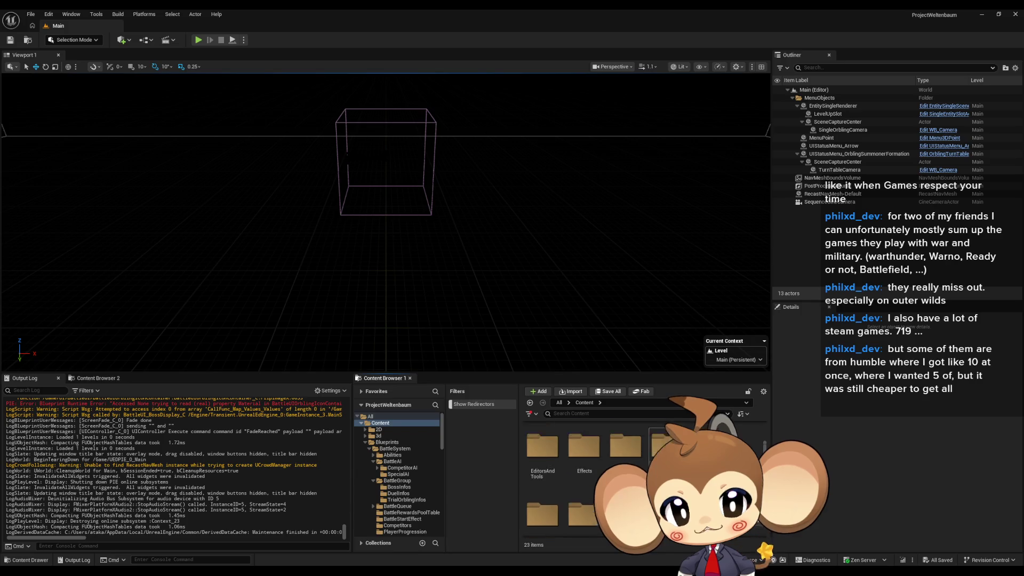
scroll(627, 469, up, 2)
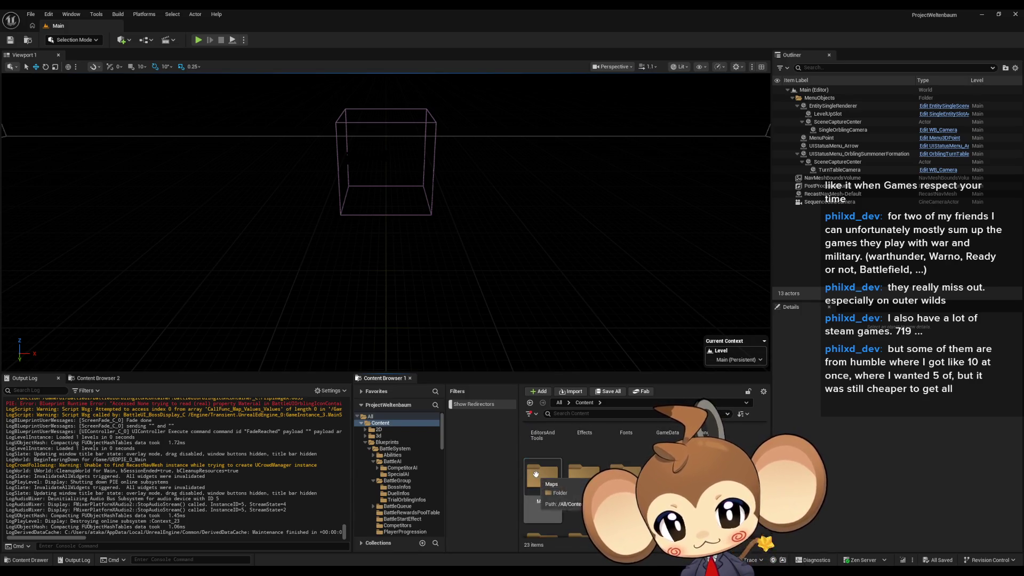
double_click(536, 474)
double_click(611, 459)
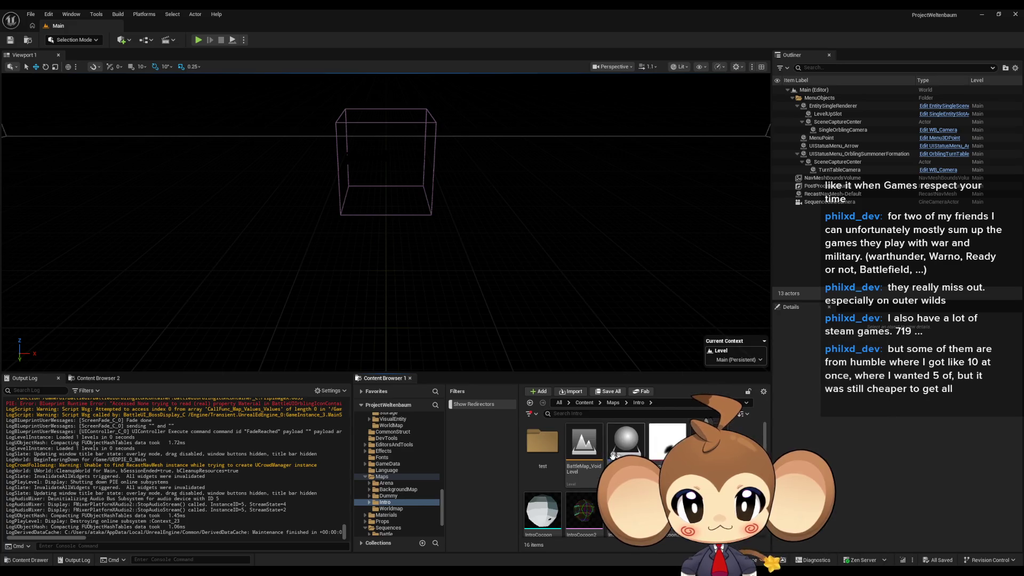
scroll(611, 456, down, 3)
double_click(649, 457)
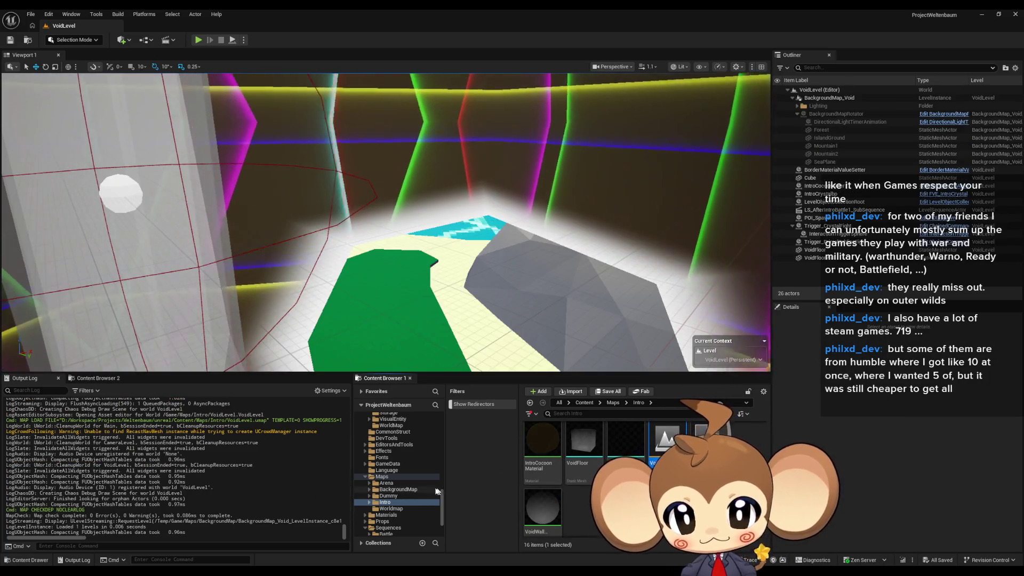
- Open the LS_AfterIntroBattle1_SubSequence level sequence from the Sequences/Void folder
click(584, 403)
double_click(629, 445)
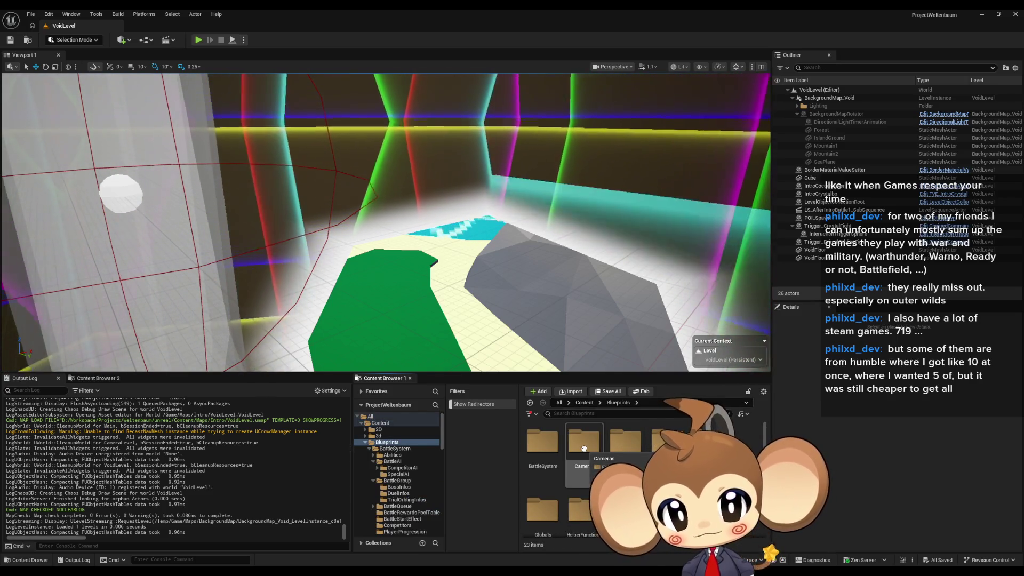
scroll(599, 461, down, 2)
click(585, 404)
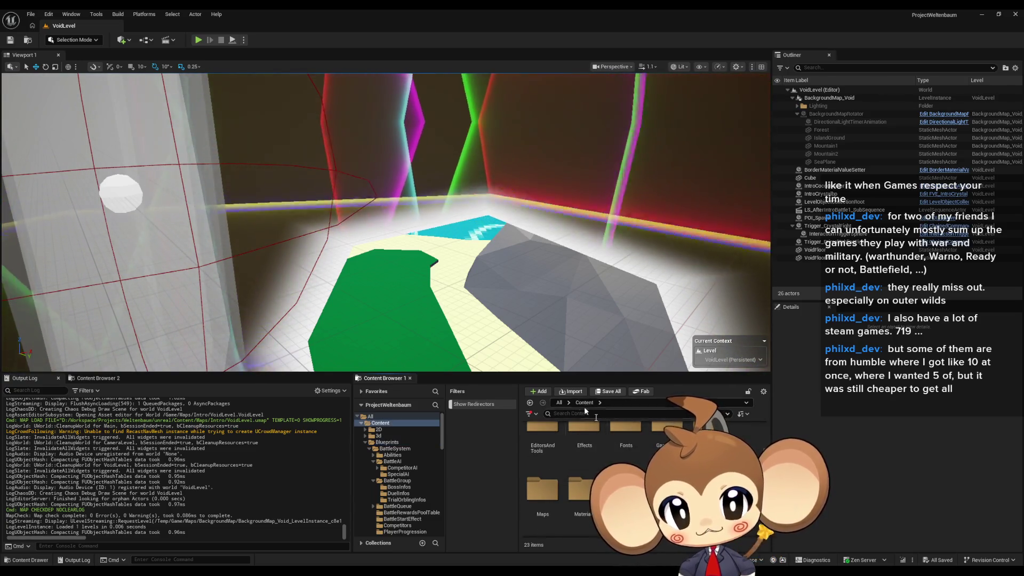
double_click(667, 442)
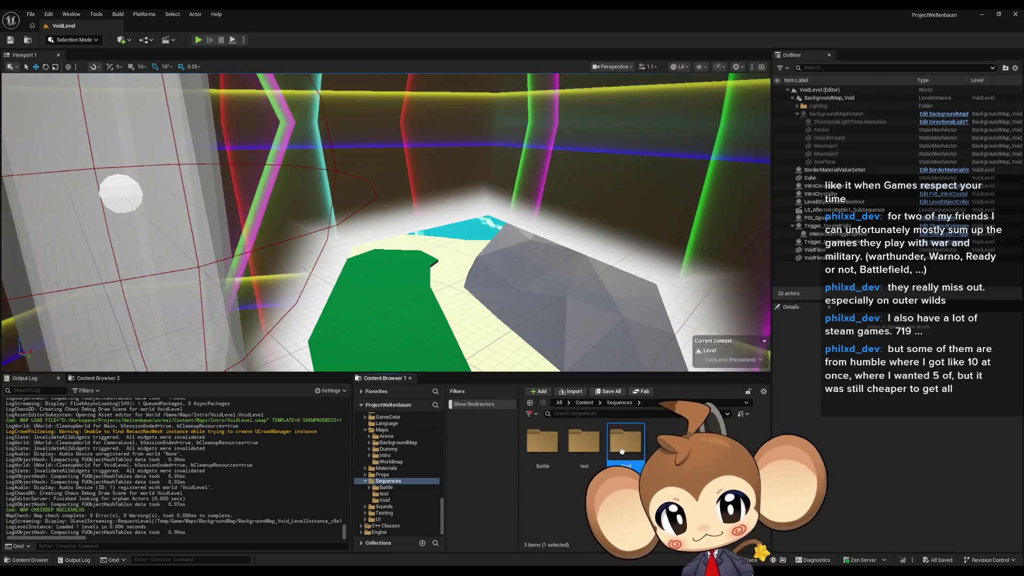
double_click(625, 442)
click(542, 451)
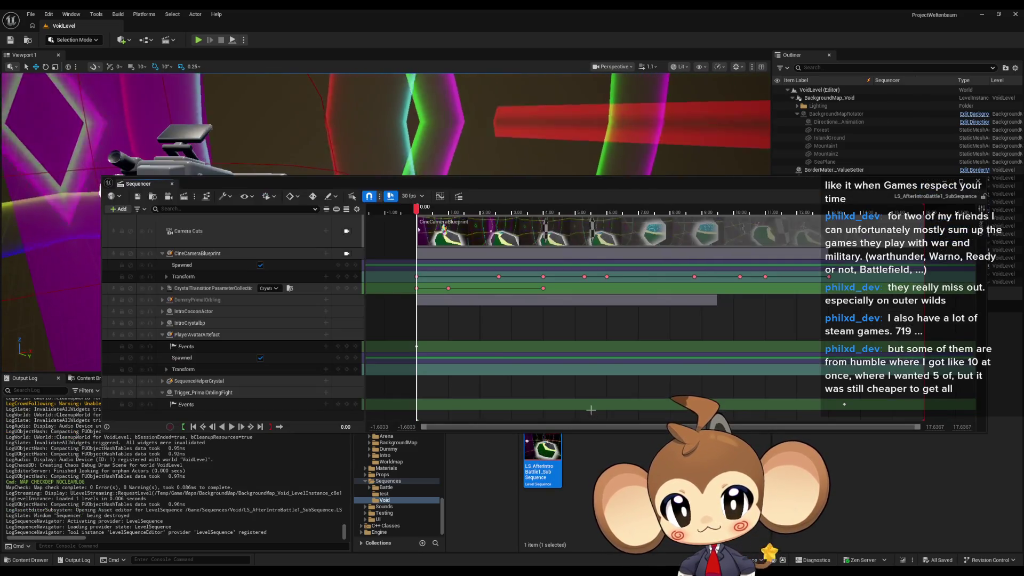
- Move Sequencer up and select the SequenceBattle camera blueprint in Blueprints/Cameras
mouse_move(160, 183)
mouse_down()
mouse_move(149, 120)
mouse_move(110, 80)
mouse_up()
click(584, 403)
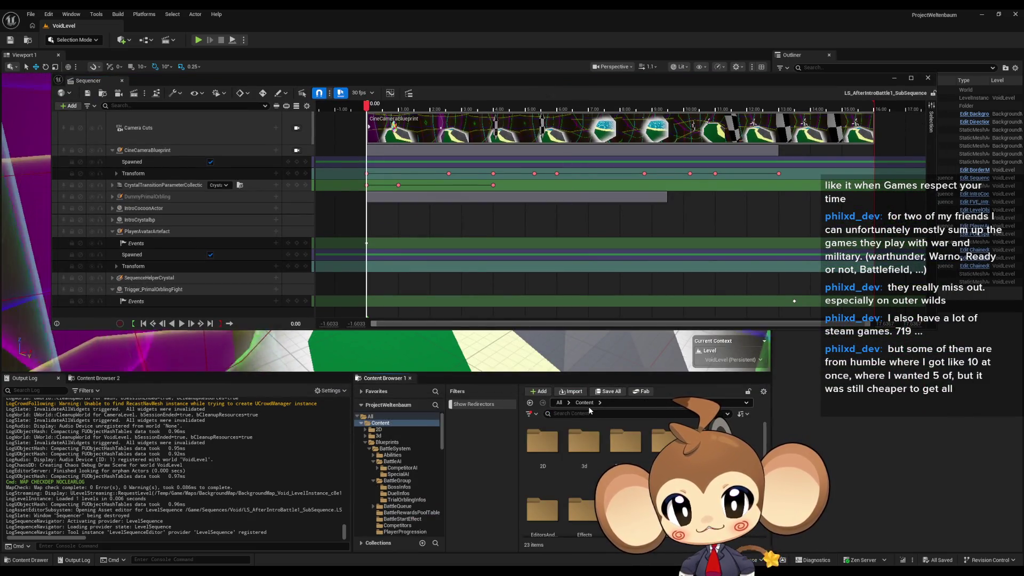
double_click(626, 446)
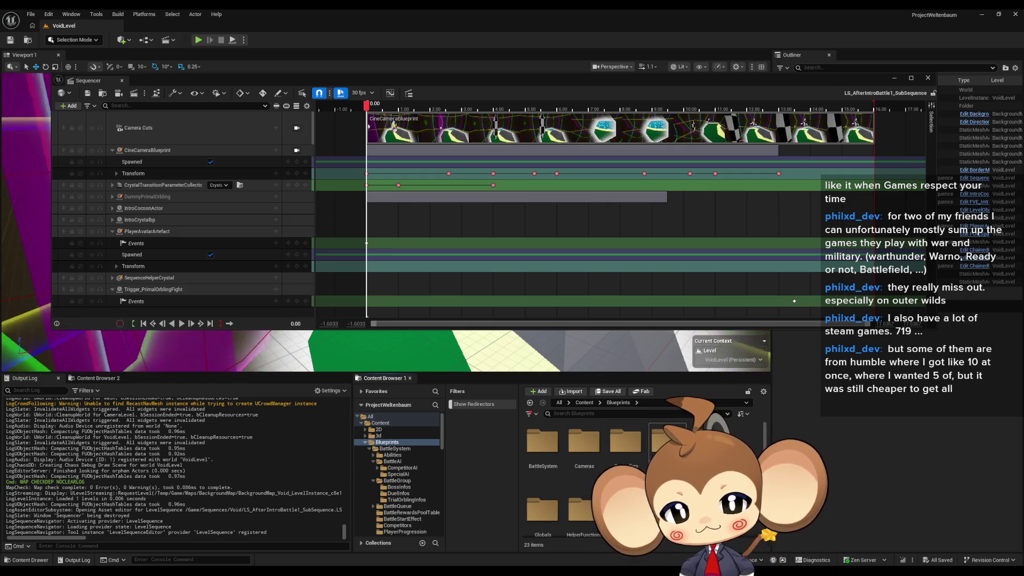
double_click(590, 453)
click(623, 446)
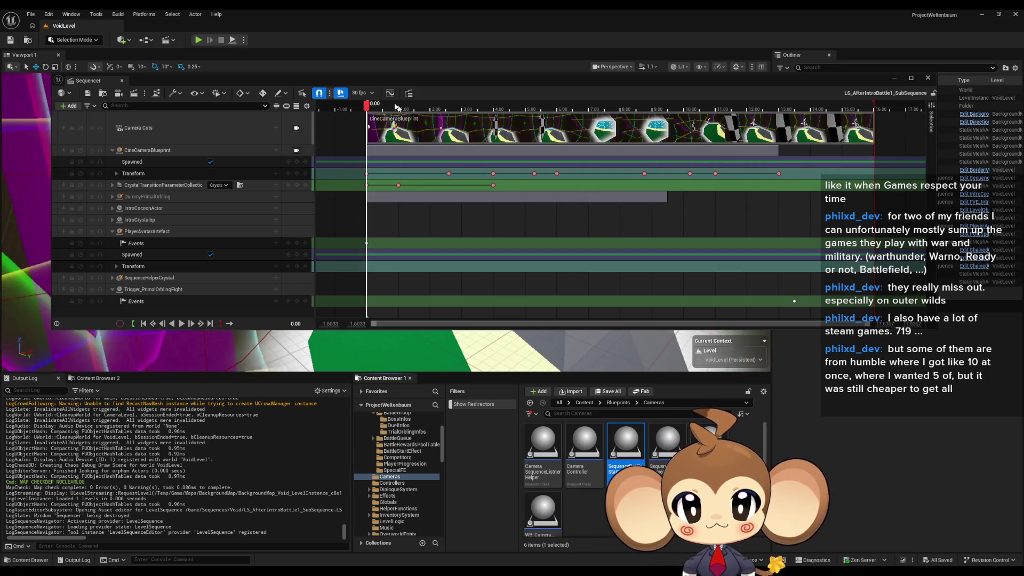
- Set the sequence playhead to 13.00 to add the camera there
click(743, 105)
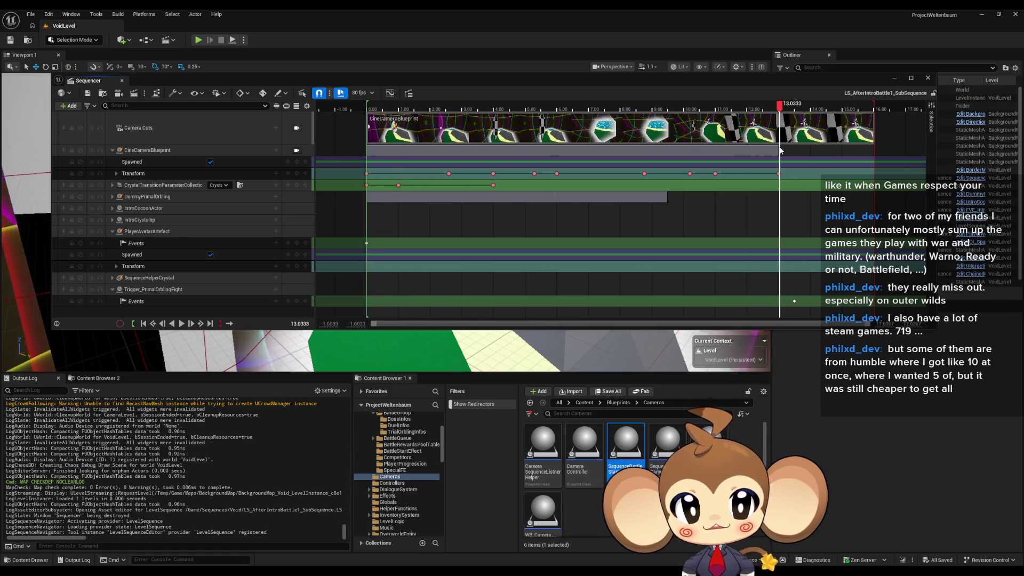
key(Left)
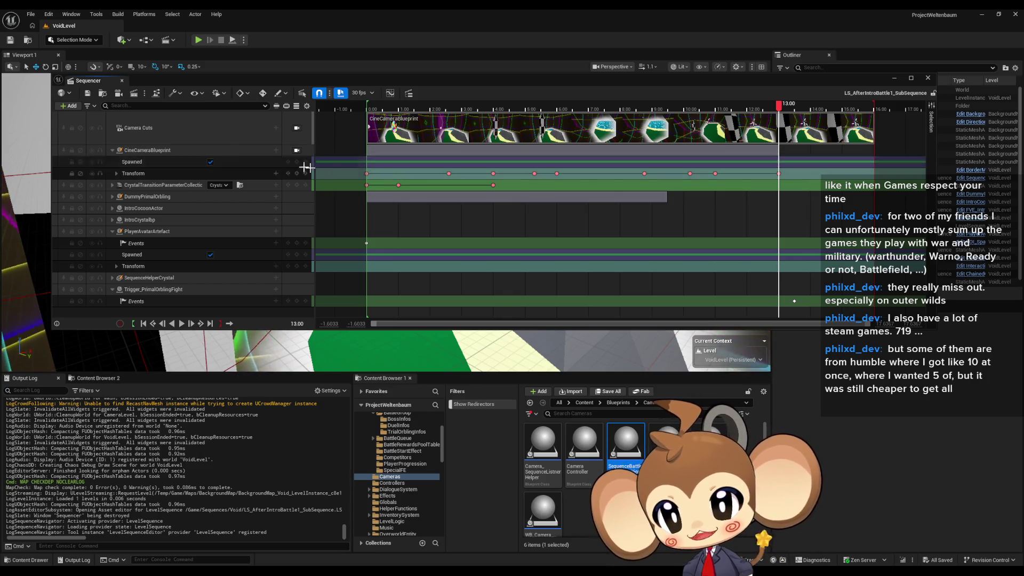
click(72, 106)
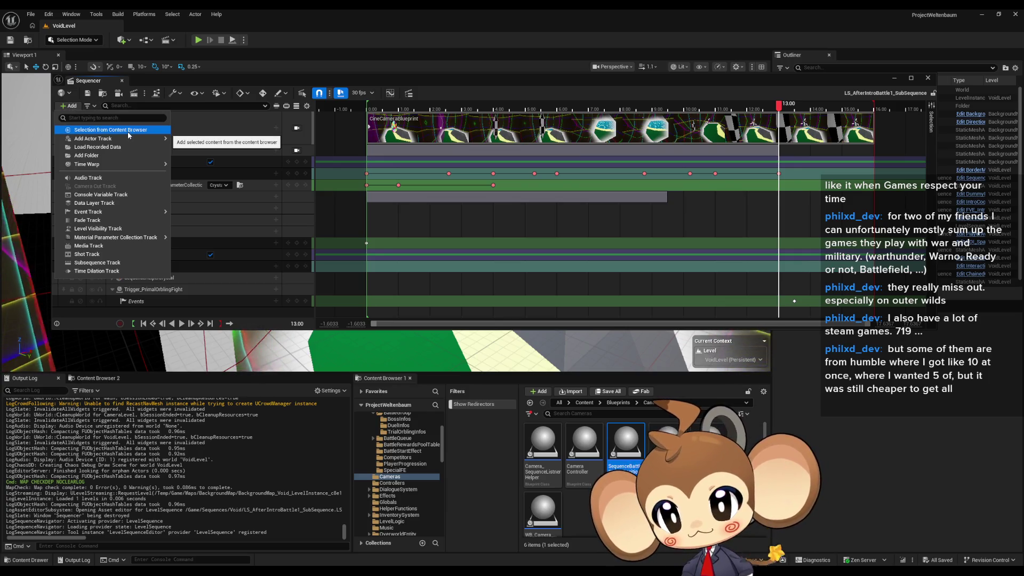
- Add SequenceBattleStarterPosition as a spawnable that spawns only from 13.00, unspawned at frame 0
click(128, 130)
scroll(700, 245, down, 2)
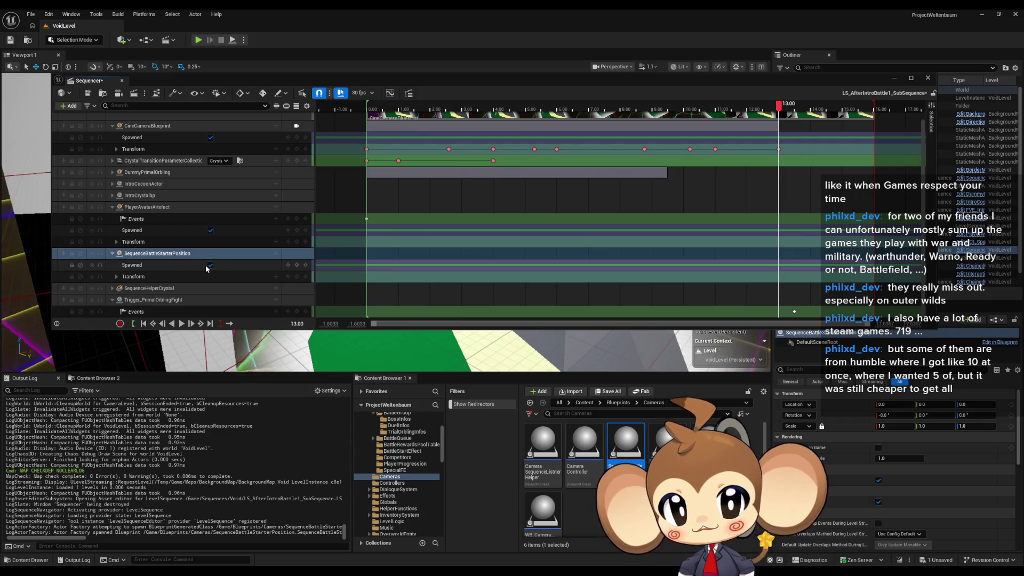
click(297, 265)
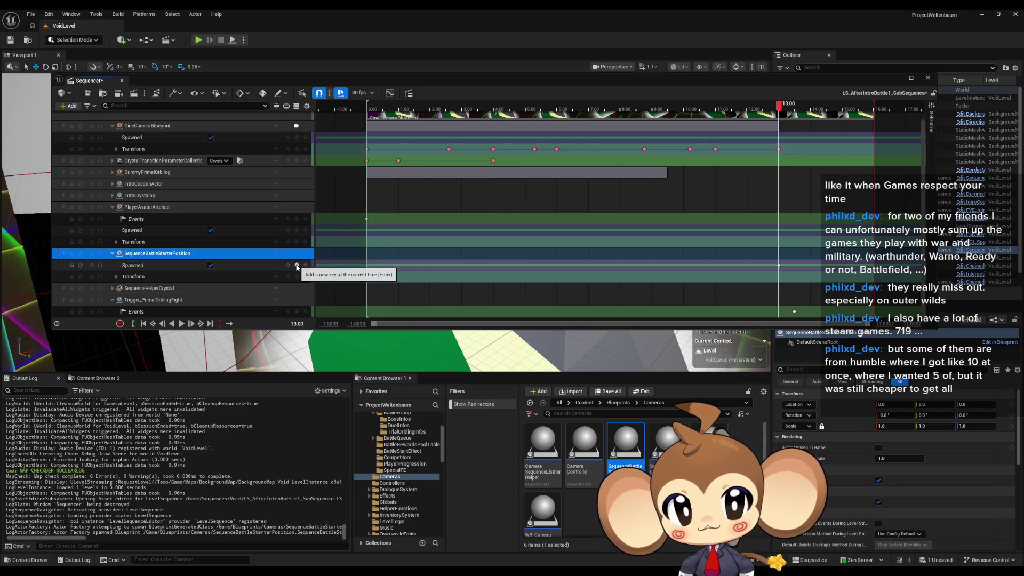
mouse_move(779, 114)
mouse_down()
mouse_move(411, 128)
mouse_move(343, 145)
mouse_up()
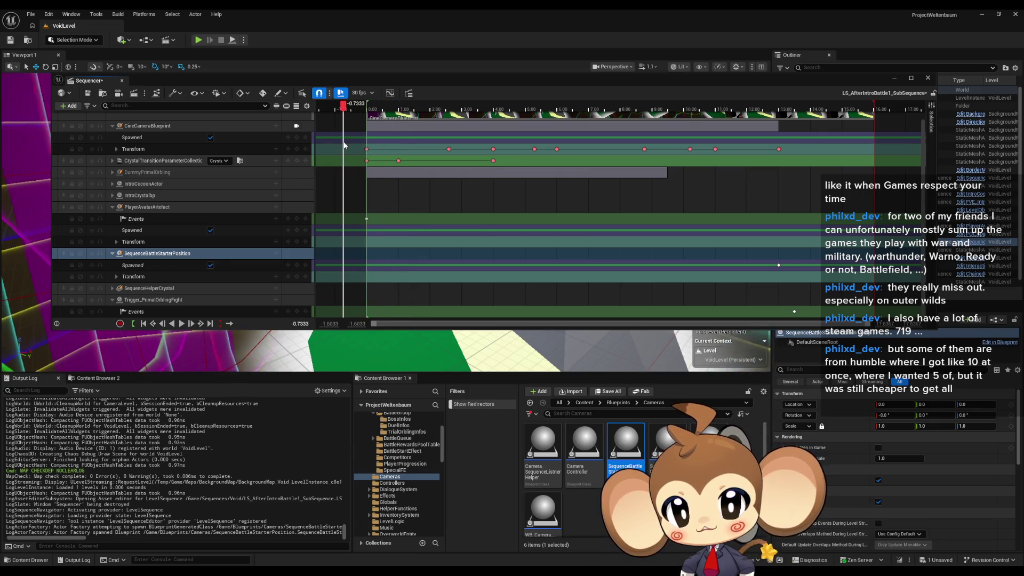
click(210, 265)
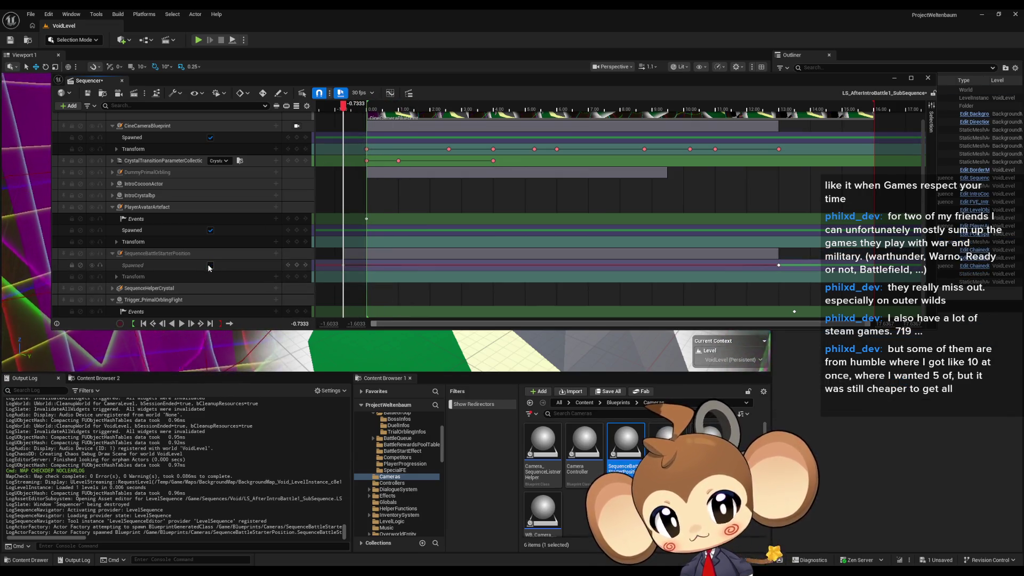
drag(346, 109, 638, 133)
drag(753, 138, 788, 138)
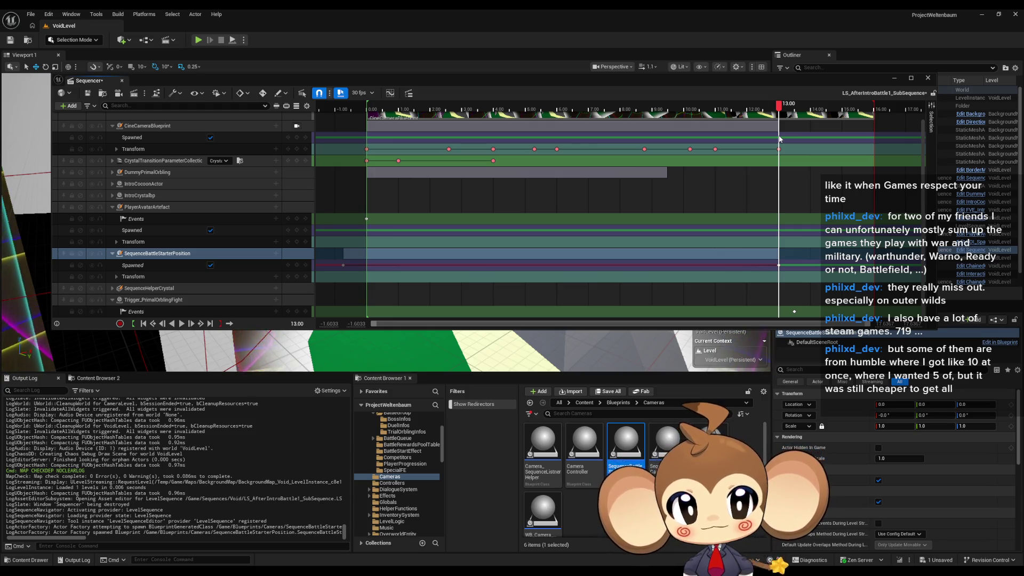
- Expand its Transform track and lower Sequencer to see the actor in the viewport
click(115, 277)
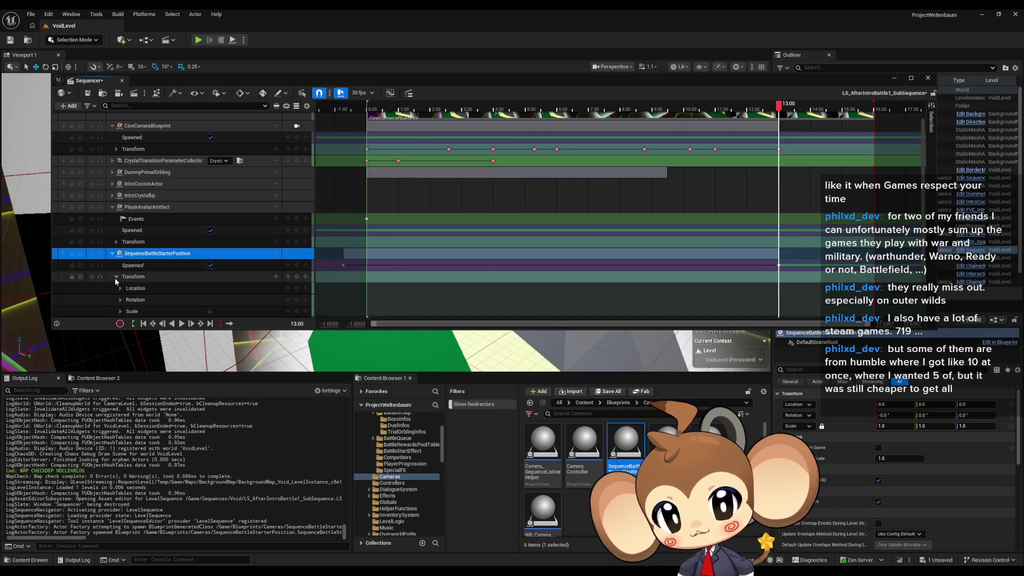
scroll(232, 286, down, 1)
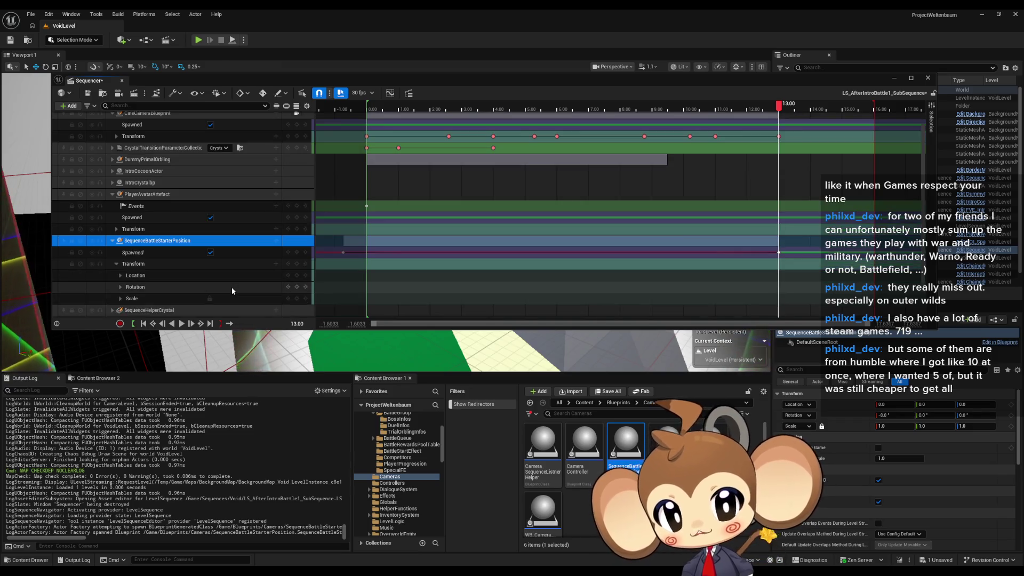
mouse_move(395, 83)
mouse_down()
mouse_move(623, 292)
mouse_move(442, 354)
mouse_up()
key(w)
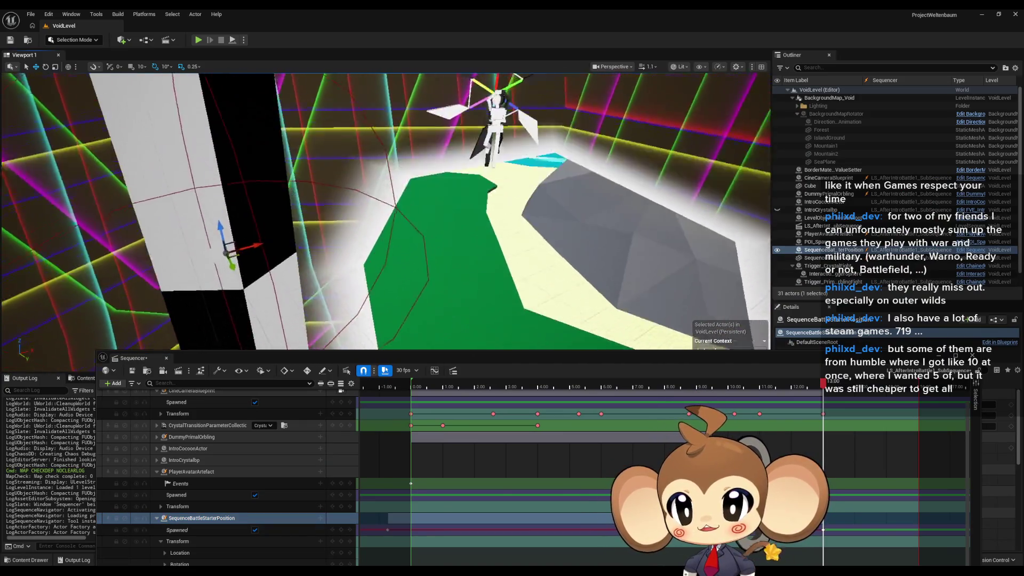
- Inspect the SequenceBattleStarterPosition Location X, Y and Z keys in Sequencer
mouse_move(269, 220)
mouse_down()
mouse_move(652, 101)
mouse_move(587, 190)
mouse_move(587, 176)
mouse_move(599, 192)
mouse_move(566, 265)
mouse_move(495, 281)
mouse_move(424, 297)
mouse_move(565, 137)
mouse_move(530, 143)
mouse_move(427, 117)
mouse_move(362, 118)
mouse_move(272, 159)
mouse_move(271, 184)
mouse_up()
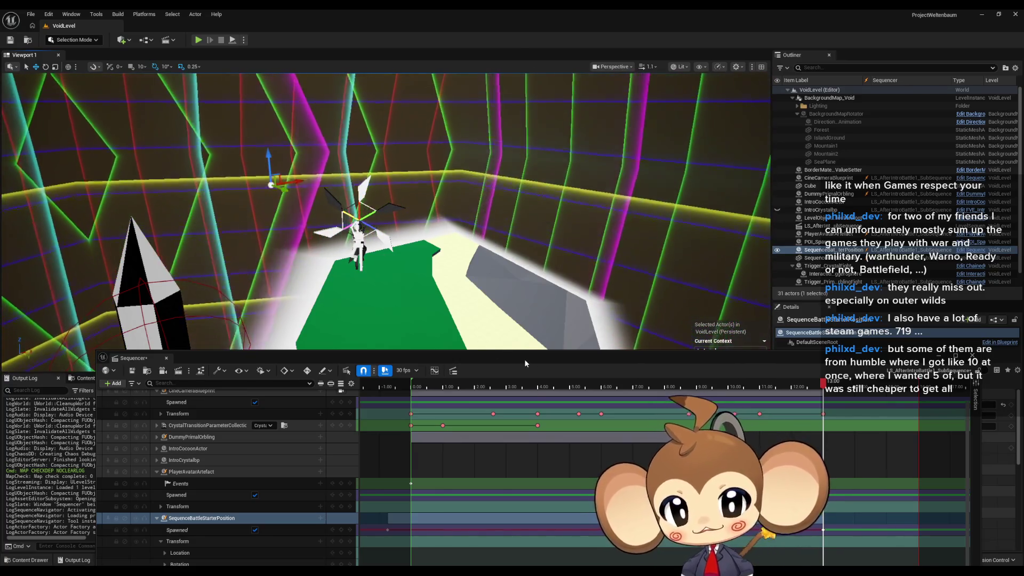
drag(525, 362, 530, 185)
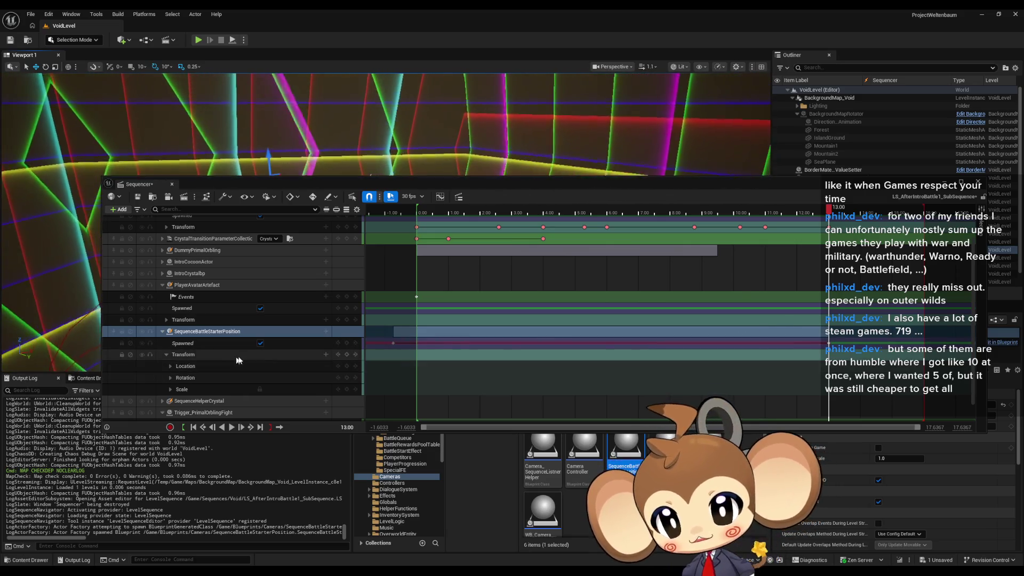
click(346, 355)
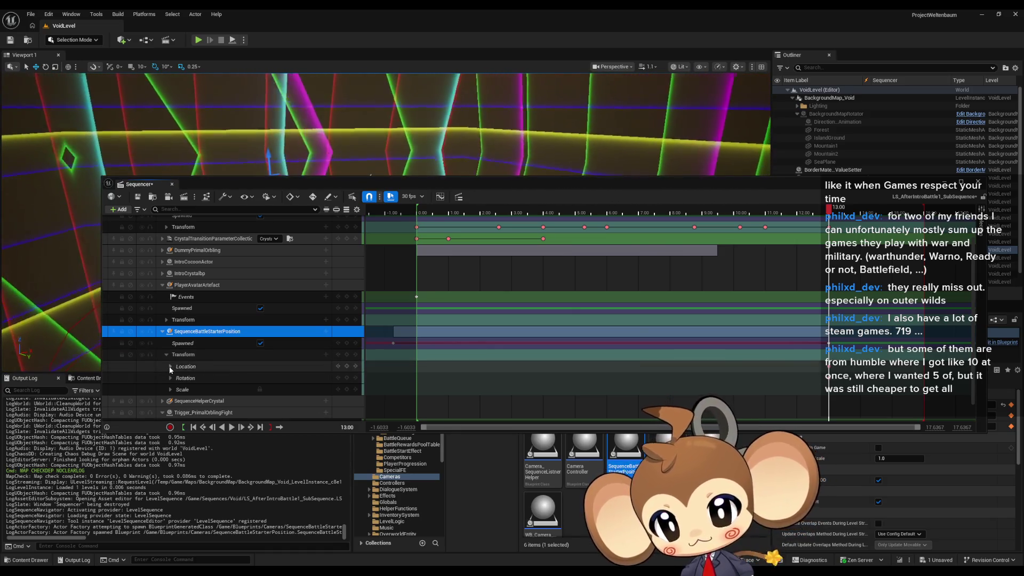
click(169, 367)
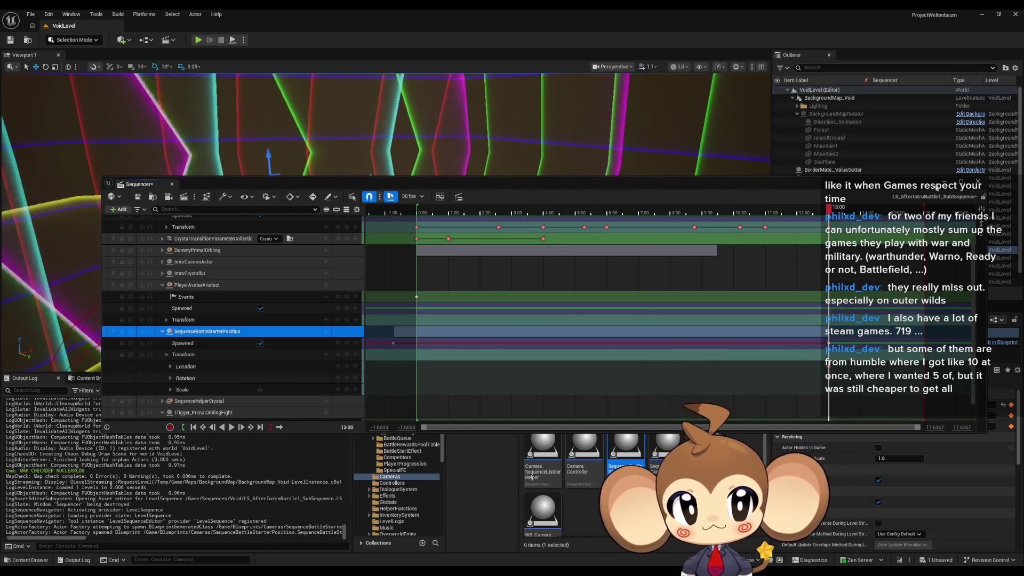
- Return to the main level editor with the top-level Content folder shown
click(600, 407)
click(585, 403)
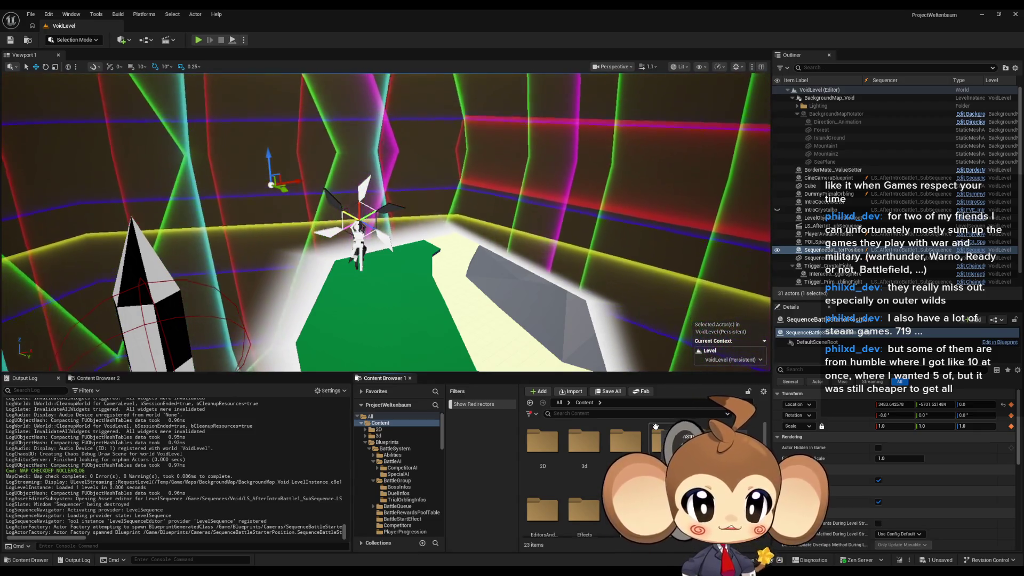
scroll(656, 427, down, 5)
- Save LS_AfterIntroBattle1_SubSequence via Save All, run a play-in-editor test, then exit with Esc
click(608, 391)
click(533, 382)
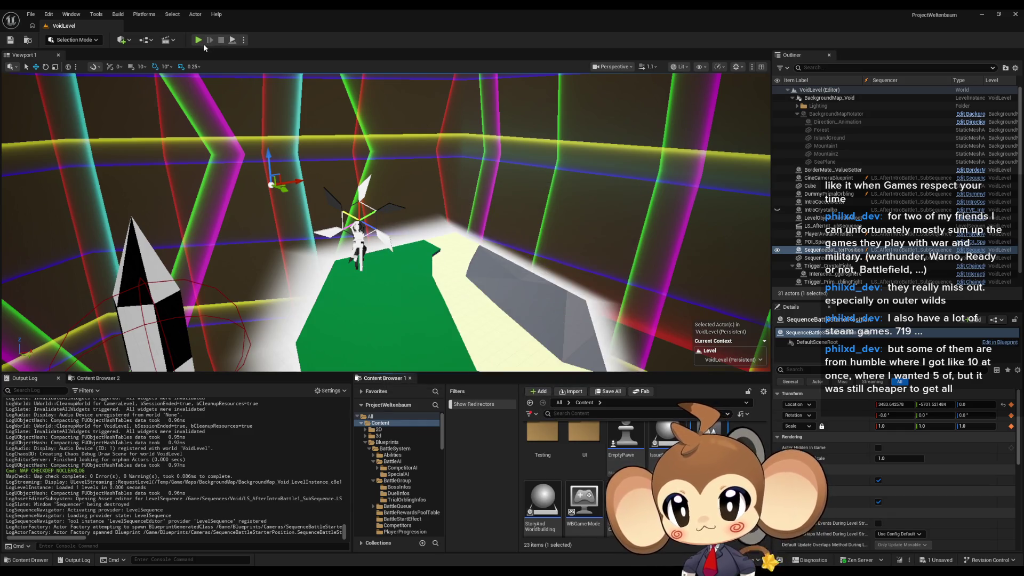
click(200, 41)
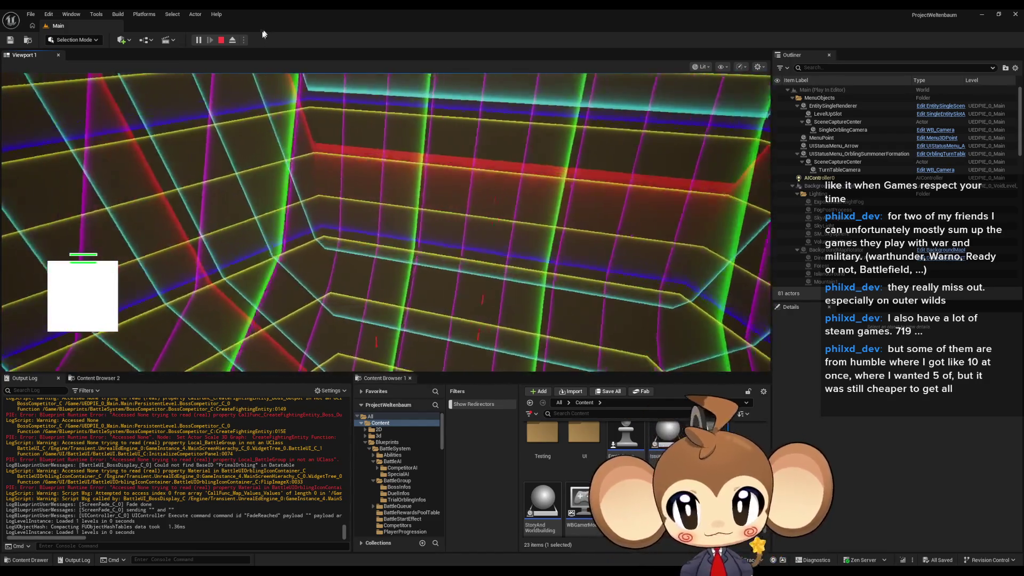
key(Escape)
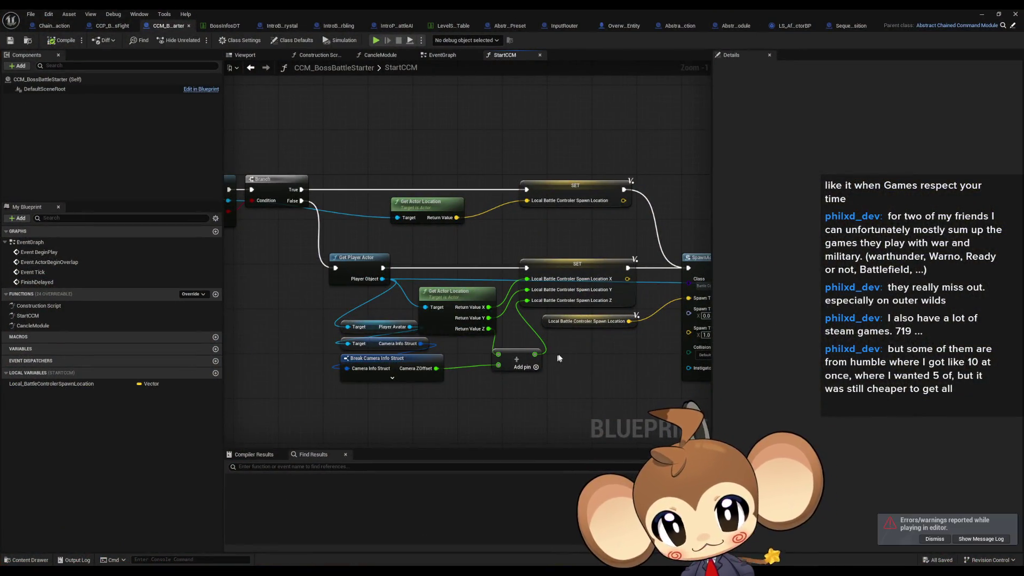
- Pan and zoom the StartCCM graph to the battle controller spawn nodes
scroll(555, 361, down, 4)
drag(507, 347, 254, 334)
mouse_move(315, 359)
mouse_down()
mouse_move(322, 366)
mouse_move(292, 357)
mouse_up()
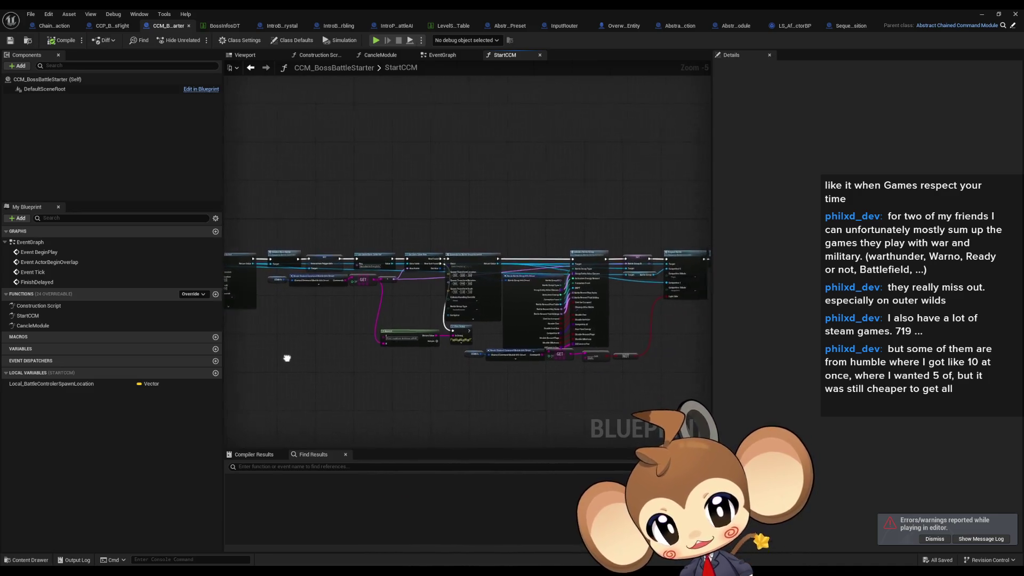
scroll(377, 319, up, 5)
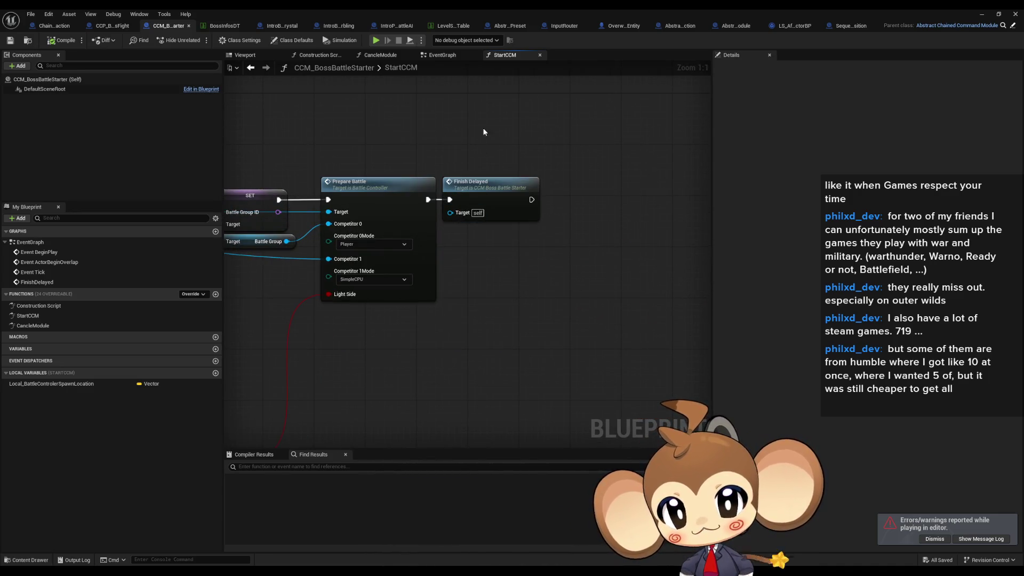
scroll(484, 132, down, 4)
scroll(488, 340, up, 2)
mouse_move(488, 339)
mouse_down()
mouse_move(580, 389)
mouse_move(713, 421)
mouse_up()
- Review SpawnActor Battle Controller and its data table lookup, then open the BattleController blueprint
click(406, 229)
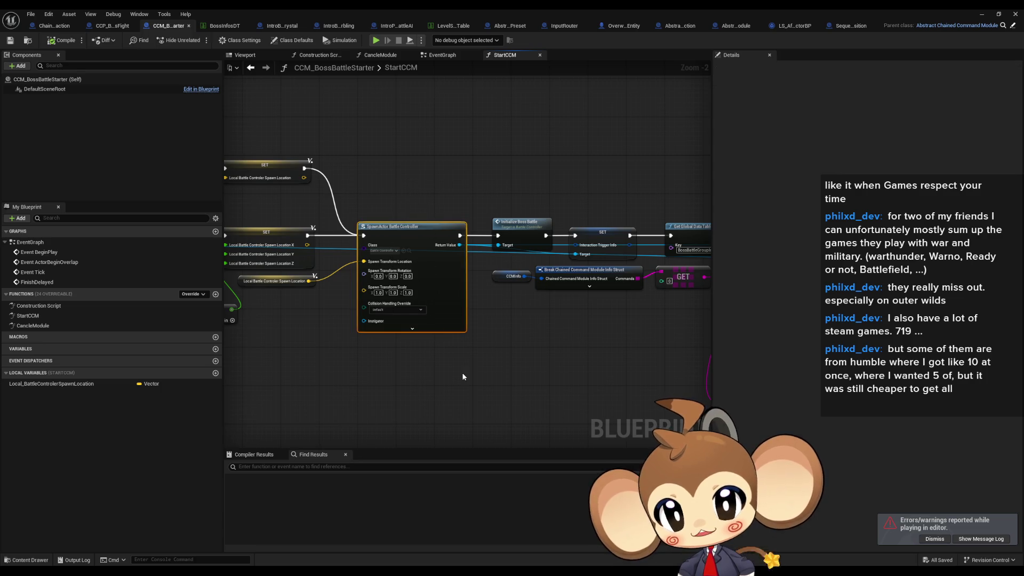
drag(620, 365, 590, 361)
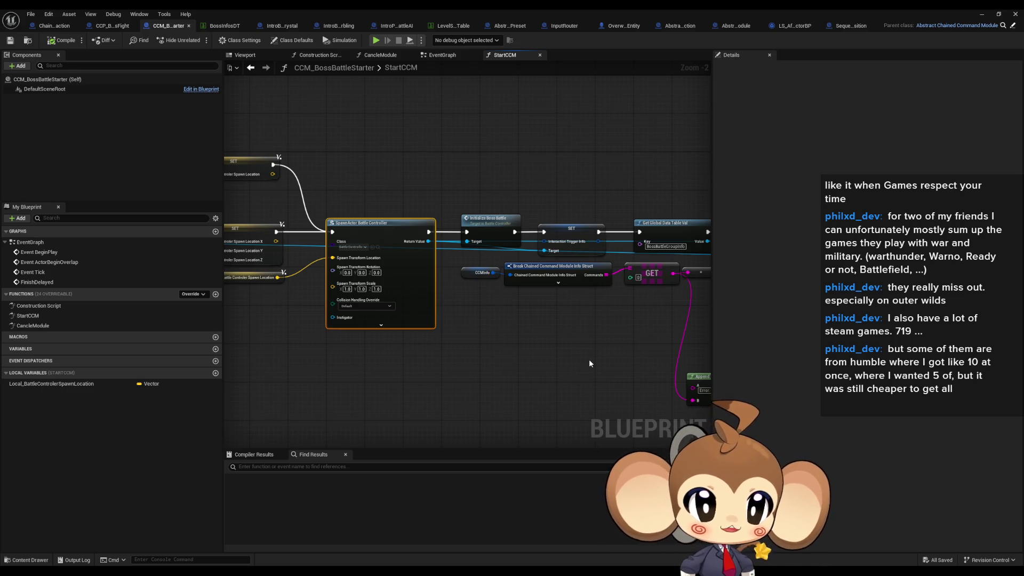
drag(589, 363, 115, 309)
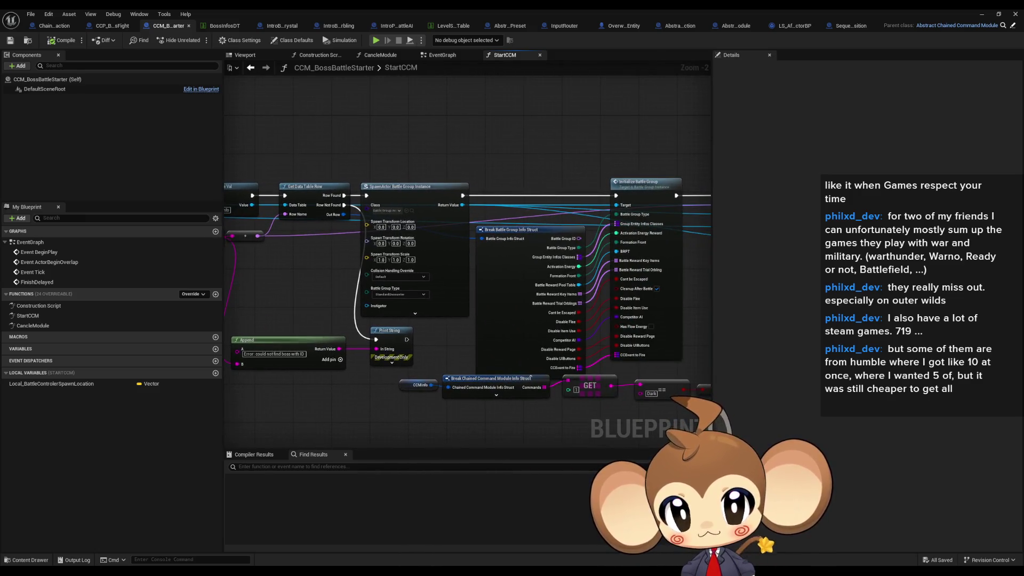
drag(373, 347, 585, 368)
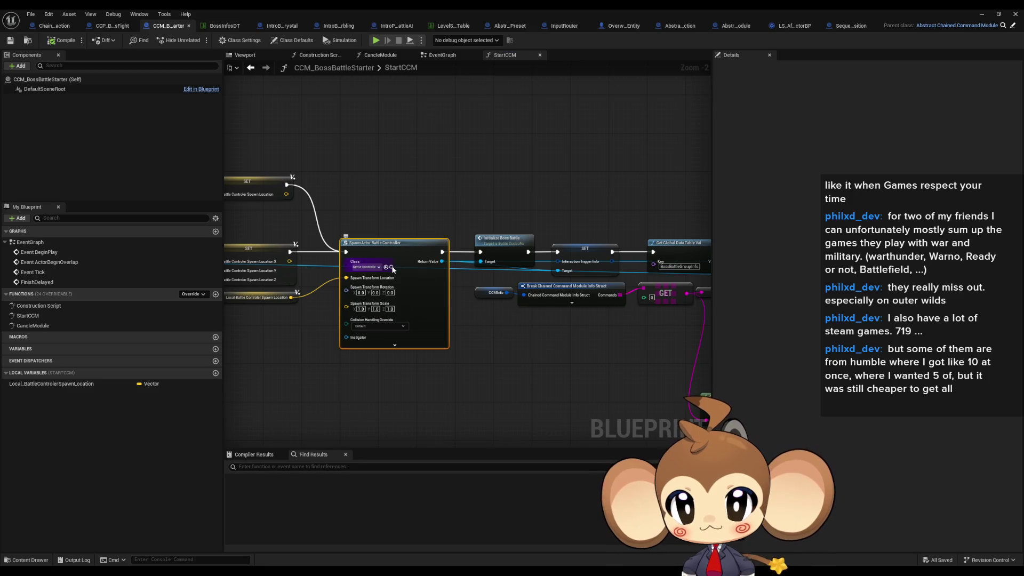
double_click(456, 13)
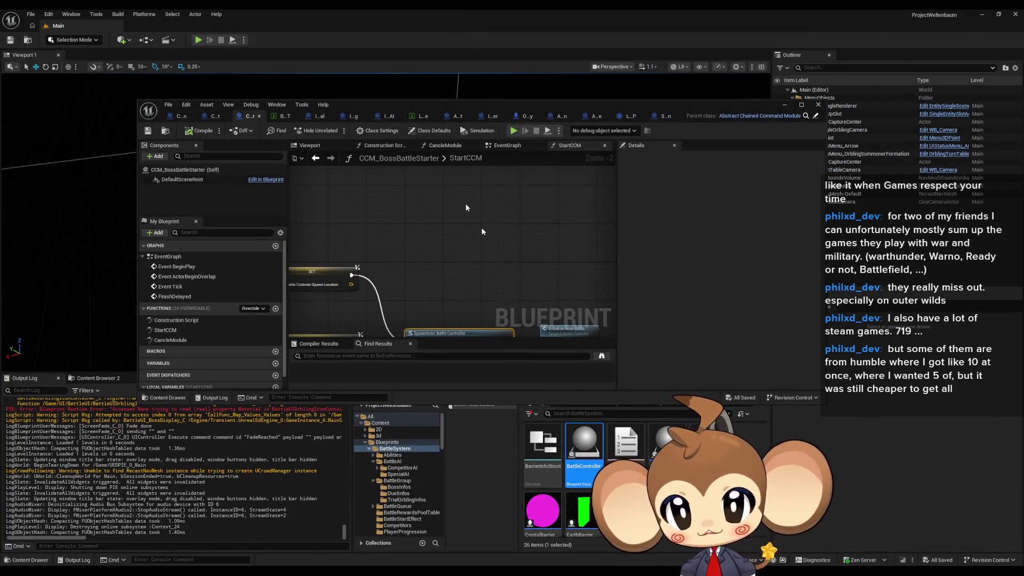
double_click(375, 109)
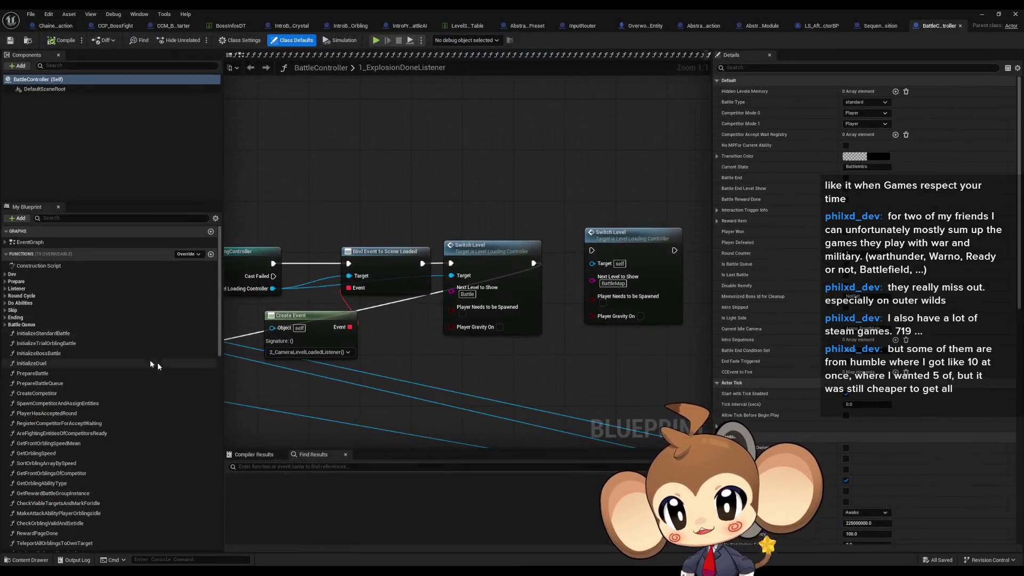
- Open BattleController's PrepareBattle graph at the Branch on the spawned Sphere Effect
double_click(32, 373)
scroll(437, 309, down, 5)
scroll(448, 333, up, 3)
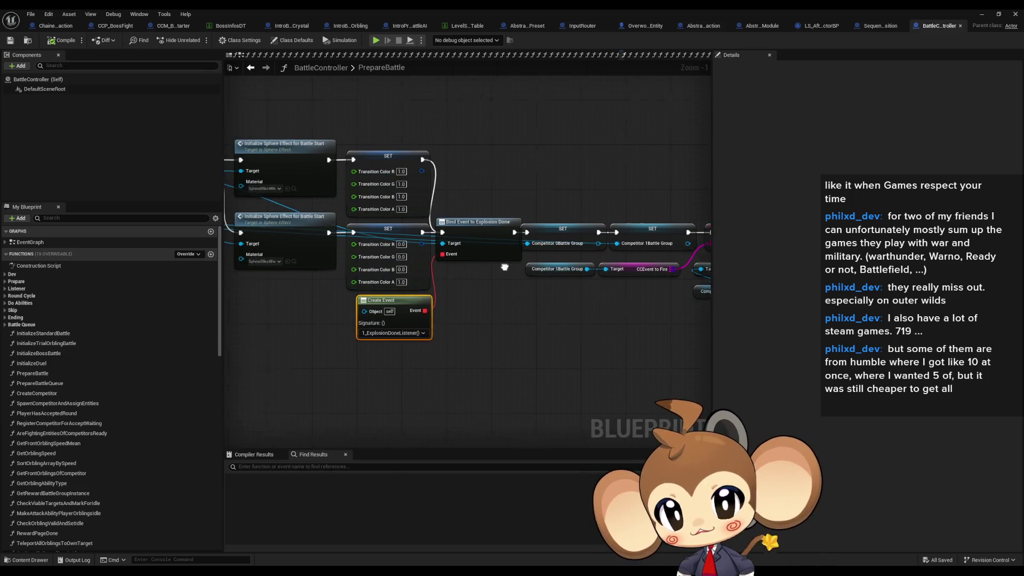
drag(499, 213, 523, 290)
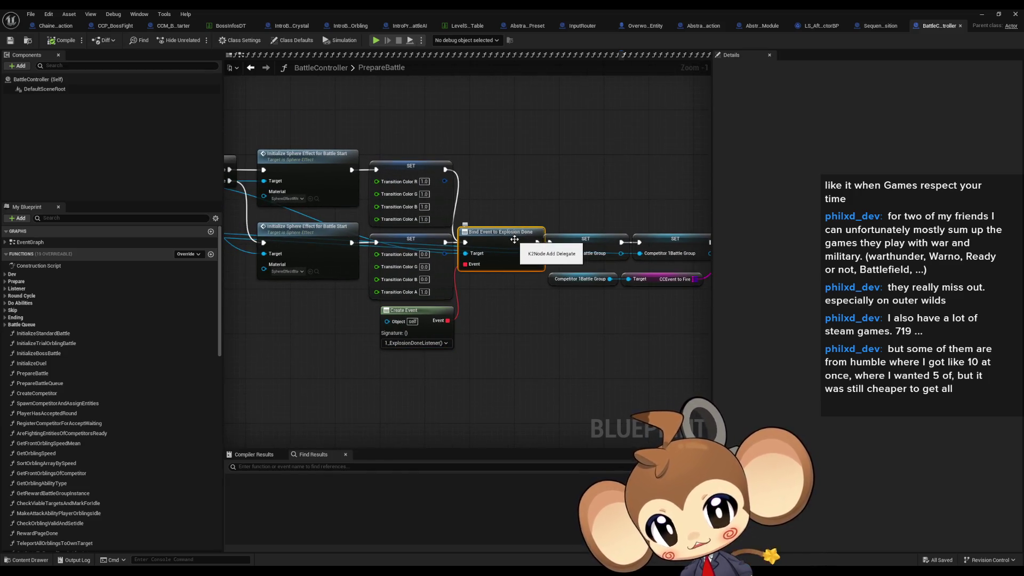
mouse_move(521, 383)
mouse_down()
mouse_move(545, 390)
mouse_move(576, 285)
mouse_move(806, 312)
mouse_up()
scroll(427, 252, up, 1)
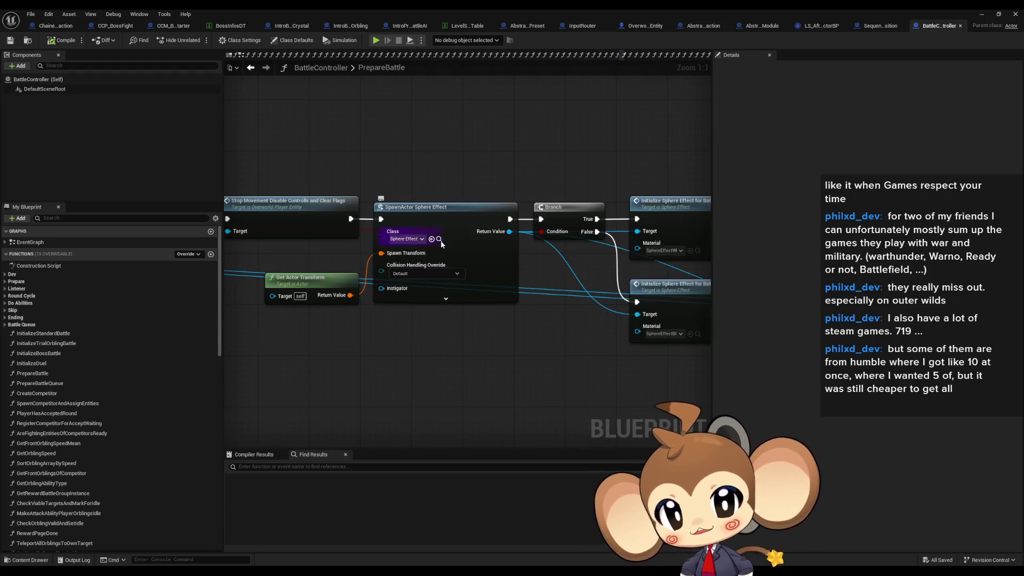
double_click(405, 8)
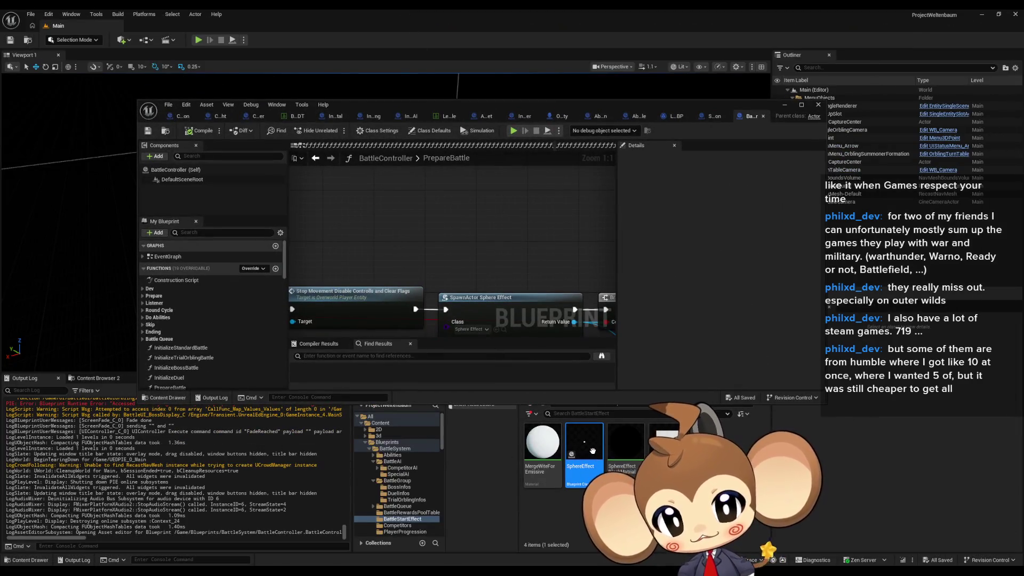
- Open the SphereEffect blueprint and look over its Set Material and tick nodes
double_click(601, 462)
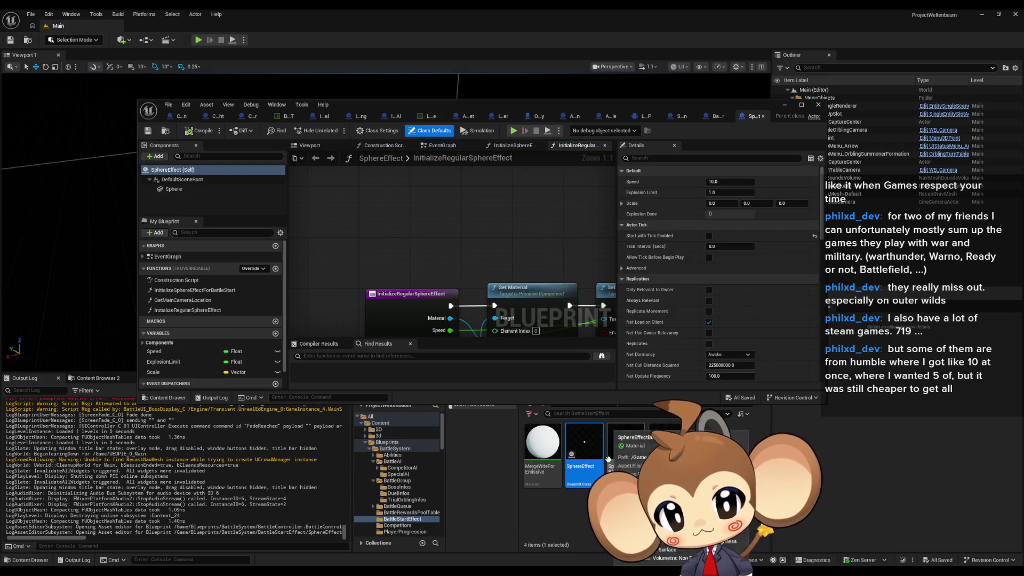
mouse_move(523, 282)
mouse_down()
mouse_move(496, 238)
mouse_move(450, 215)
mouse_up()
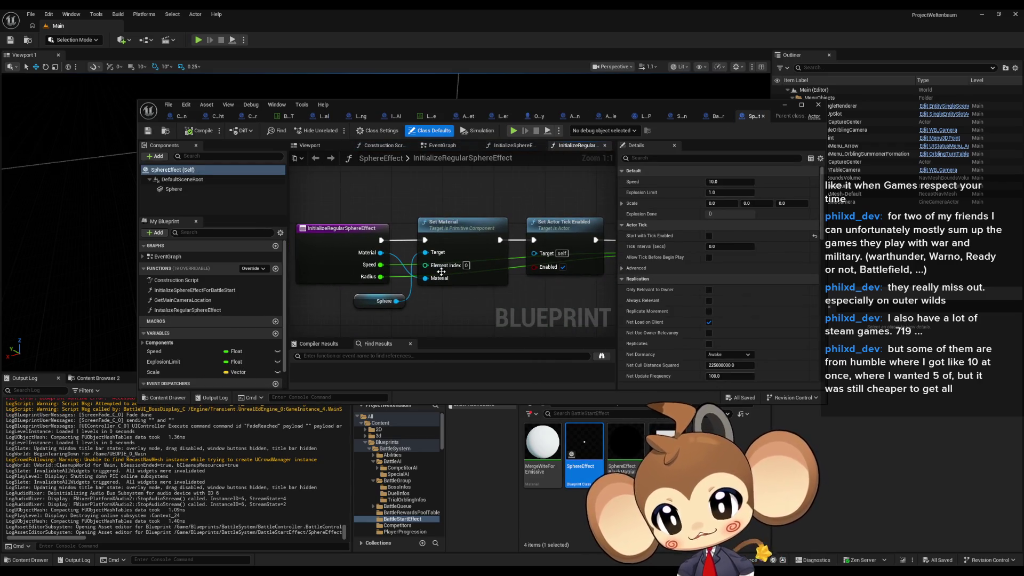
drag(442, 272, 425, 246)
scroll(223, 365, down, 1)
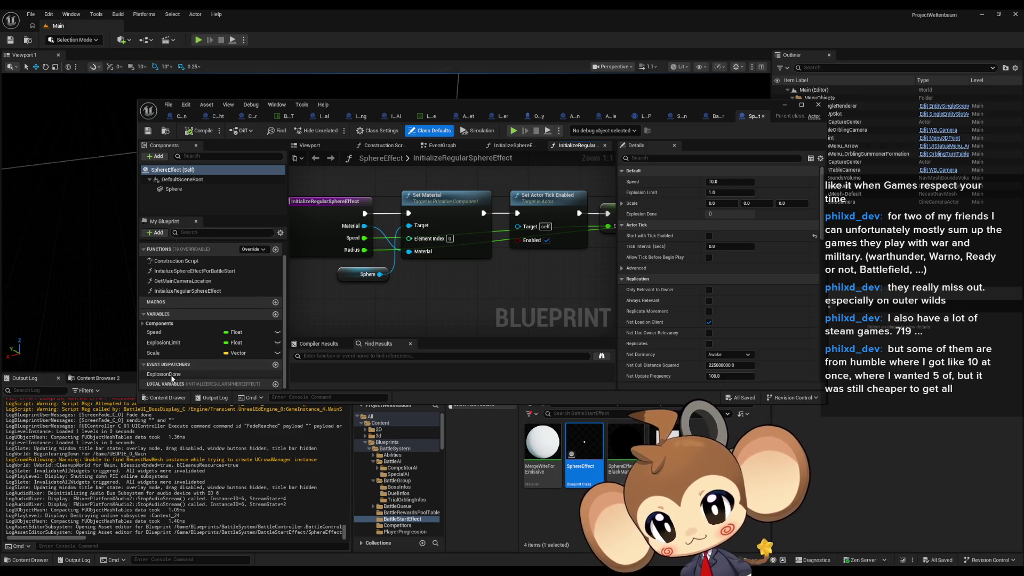
- Find references to the ExplosionDone dispatcher and jump to Call Explosion Done, maximised
right_click(172, 375)
click(235, 421)
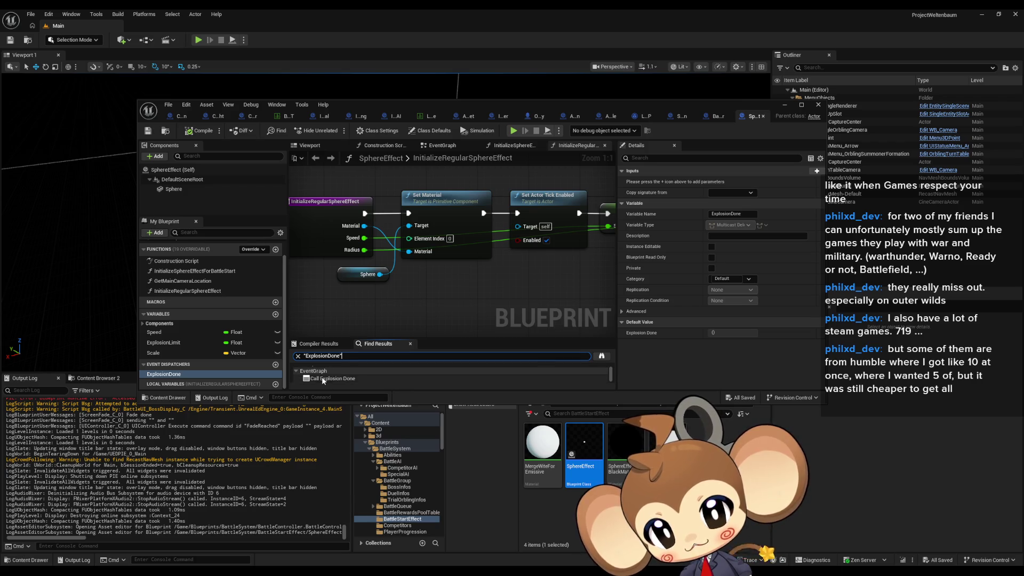
double_click(336, 377)
double_click(422, 104)
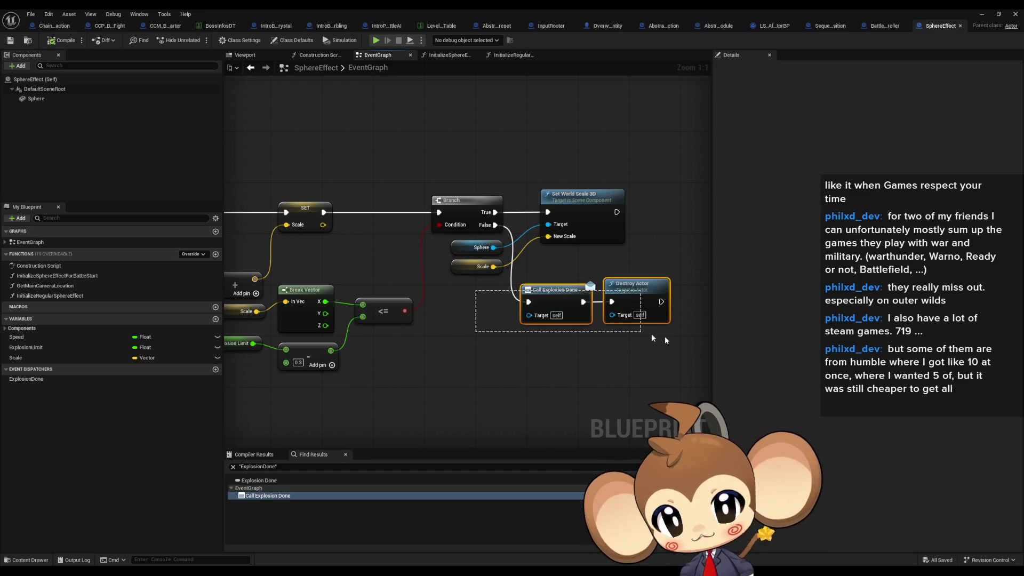
drag(638, 335, 635, 336)
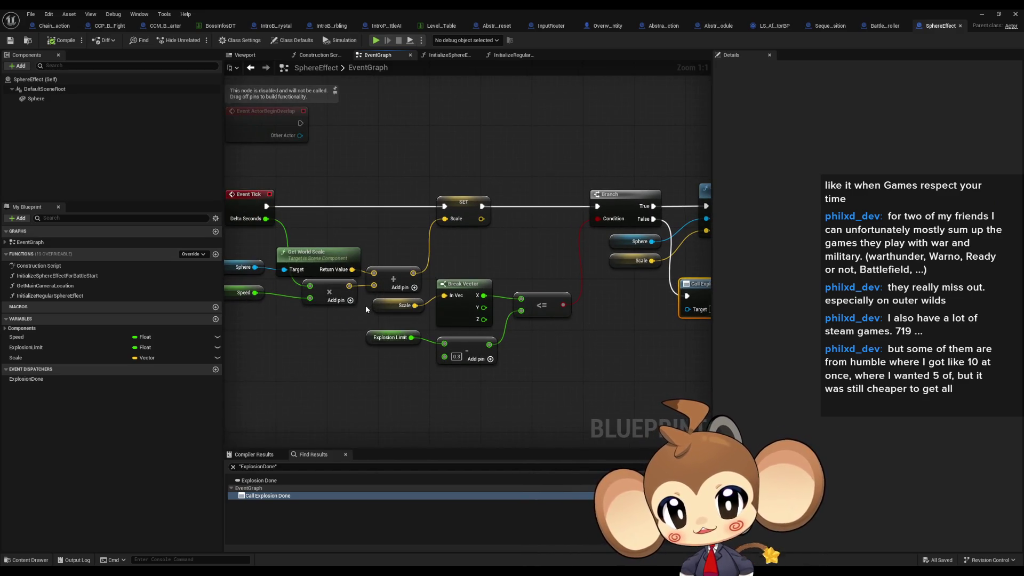
drag(449, 349, 603, 380)
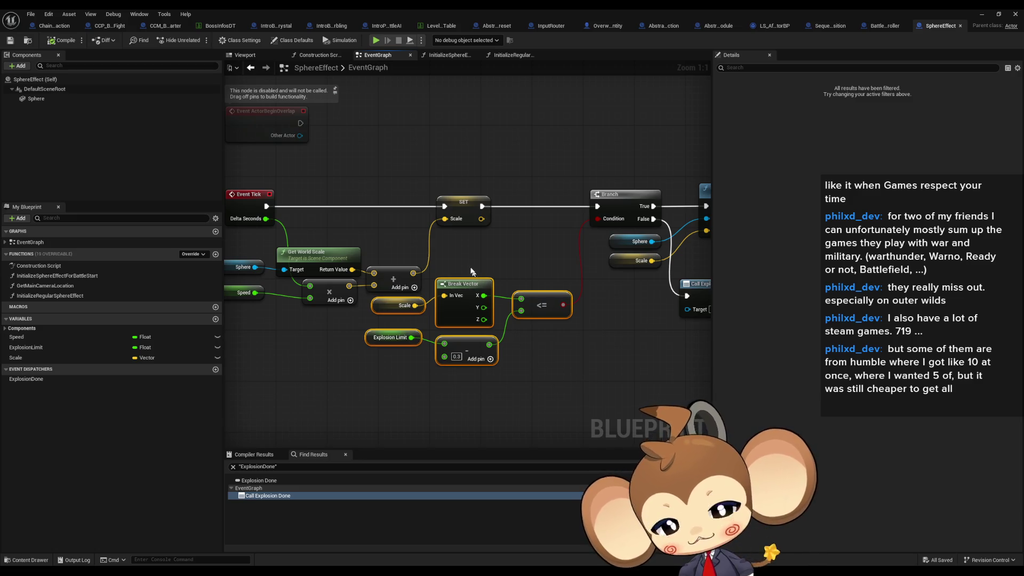
drag(356, 250, 465, 244)
click(591, 216)
drag(592, 244, 427, 281)
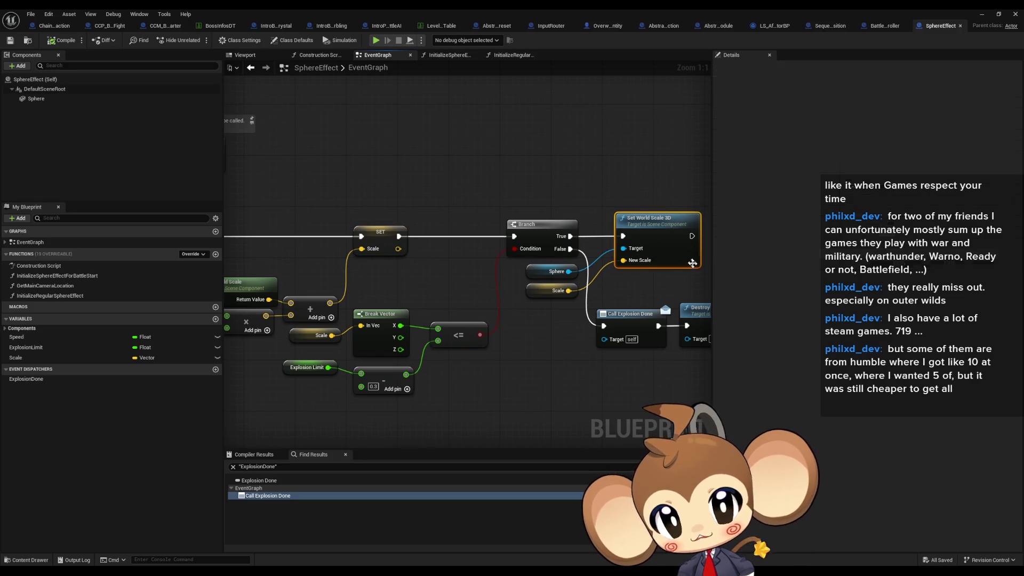
drag(692, 263, 685, 266)
click(310, 342)
click(528, 224)
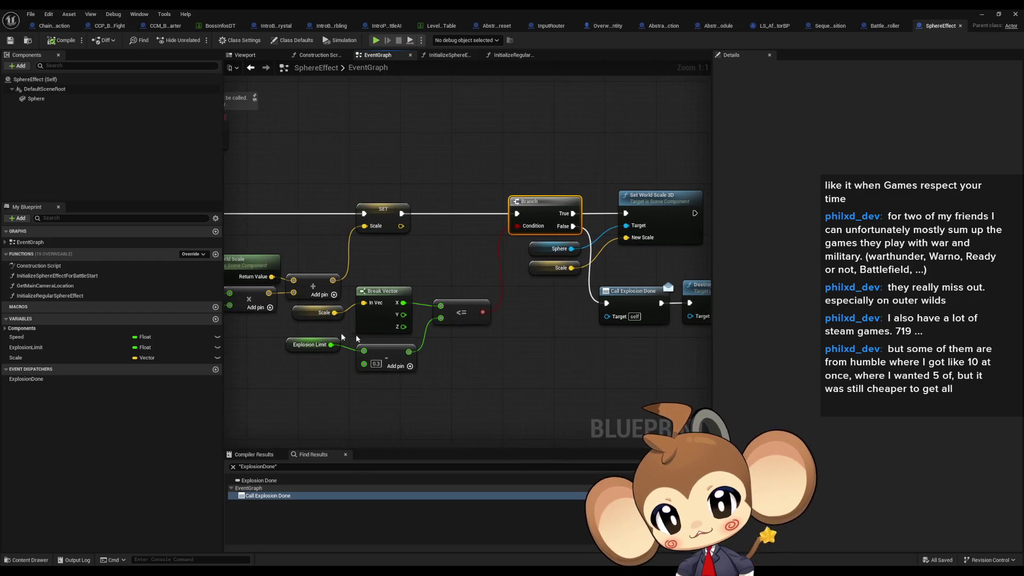
mouse_move(276, 348)
mouse_down()
mouse_move(323, 386)
mouse_move(533, 401)
mouse_move(221, 382)
mouse_move(377, 383)
mouse_move(372, 342)
mouse_up()
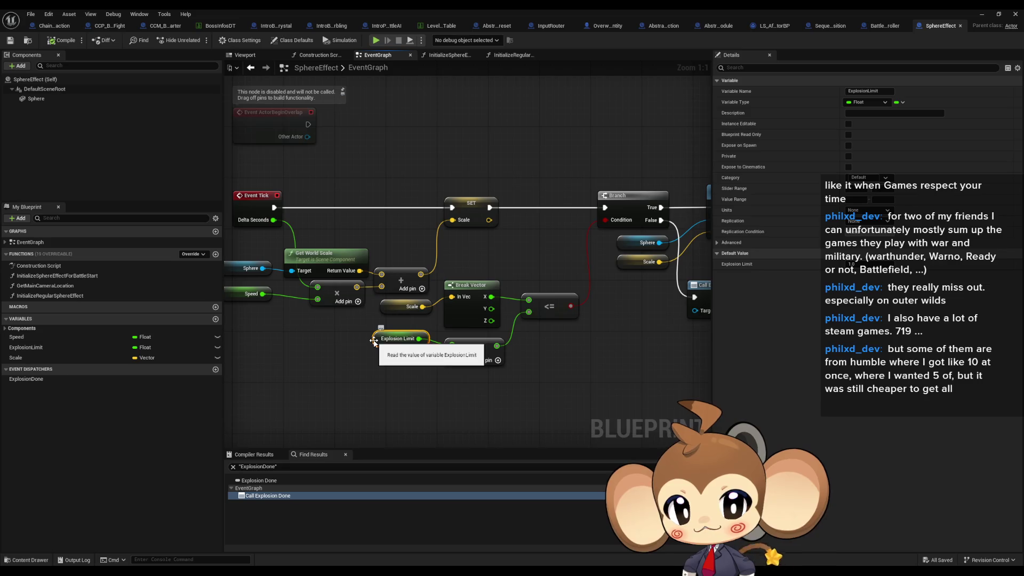
- List ExplosionLimit references by class member and view the battle-start setter's distance calculation
right_click(375, 340)
mouse_move(413, 417)
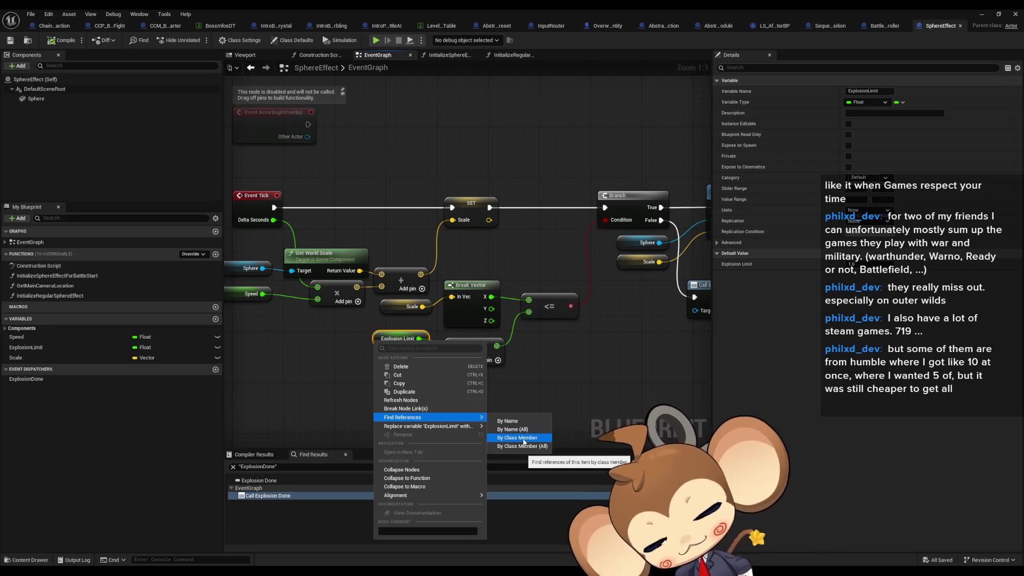
click(525, 438)
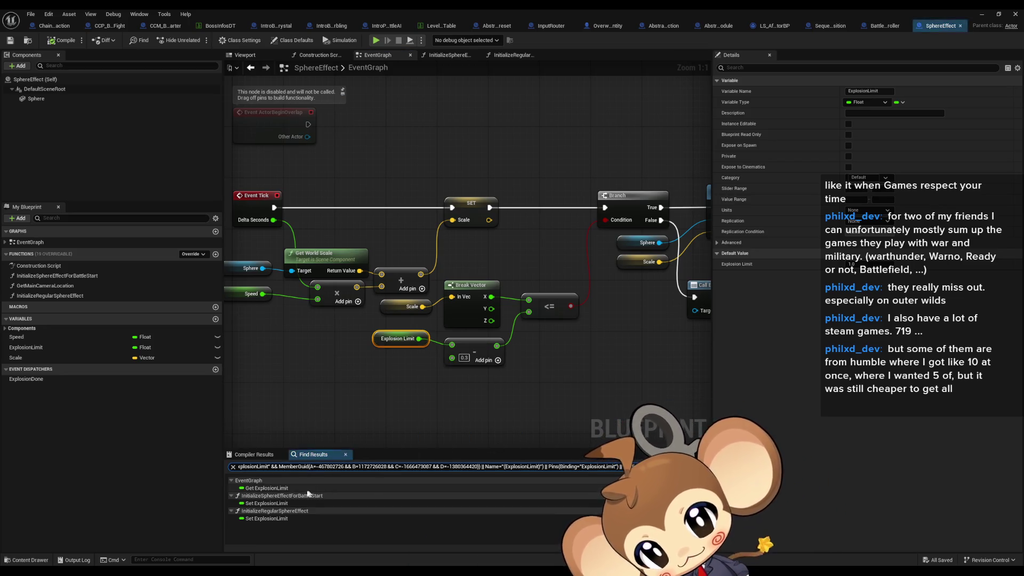
click(256, 503)
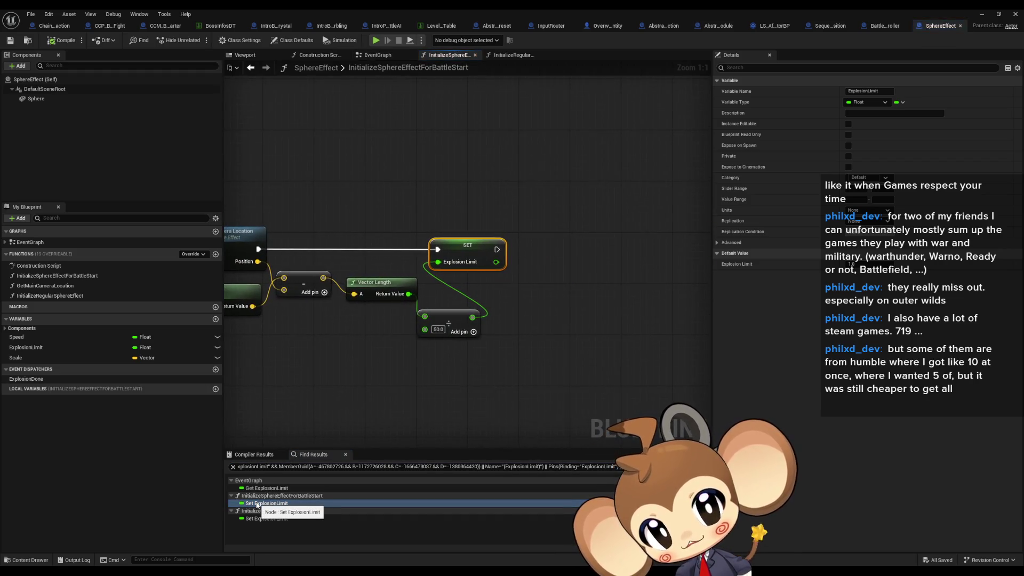
drag(368, 210, 453, 325)
drag(543, 379, 543, 380)
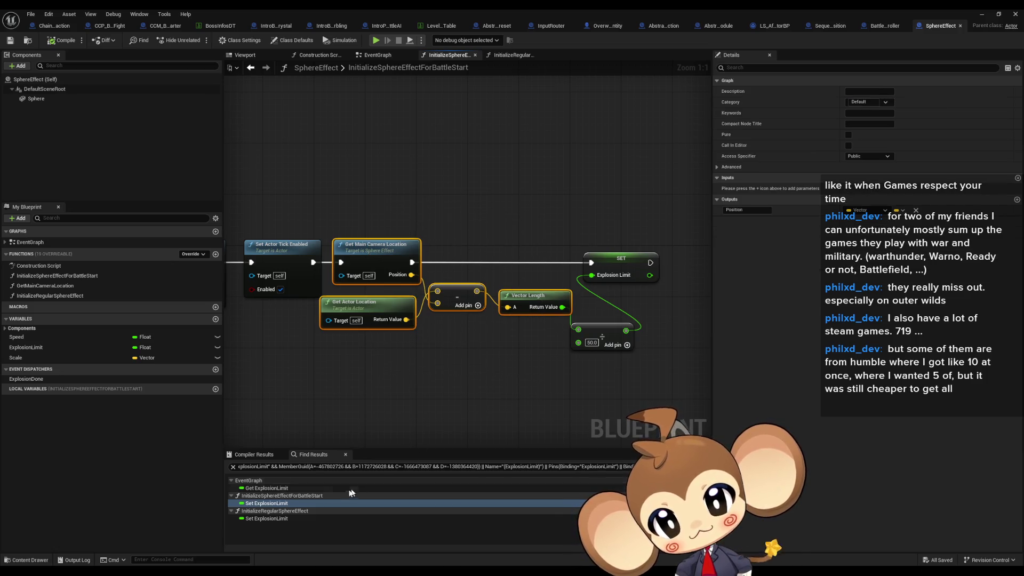
double_click(277, 504)
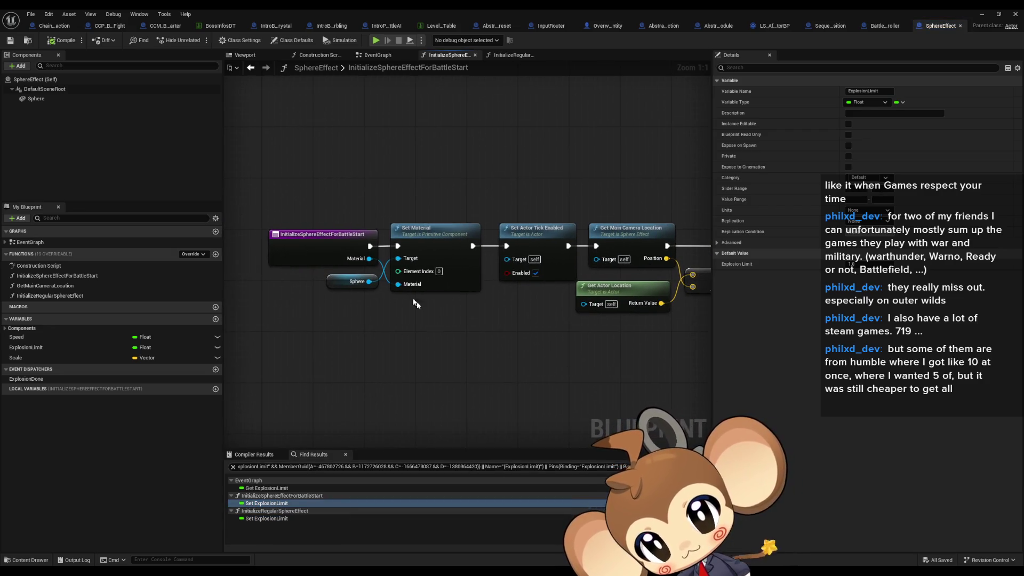
click(320, 245)
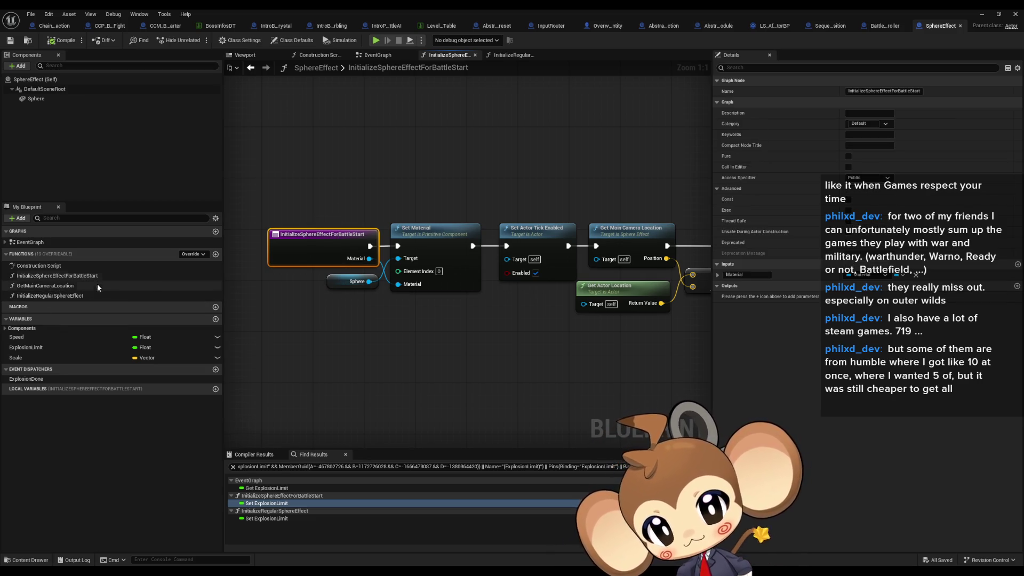
- Compare the battle-start and InitializeRegularSphereEffect Set ExplosionLimit results
double_click(88, 295)
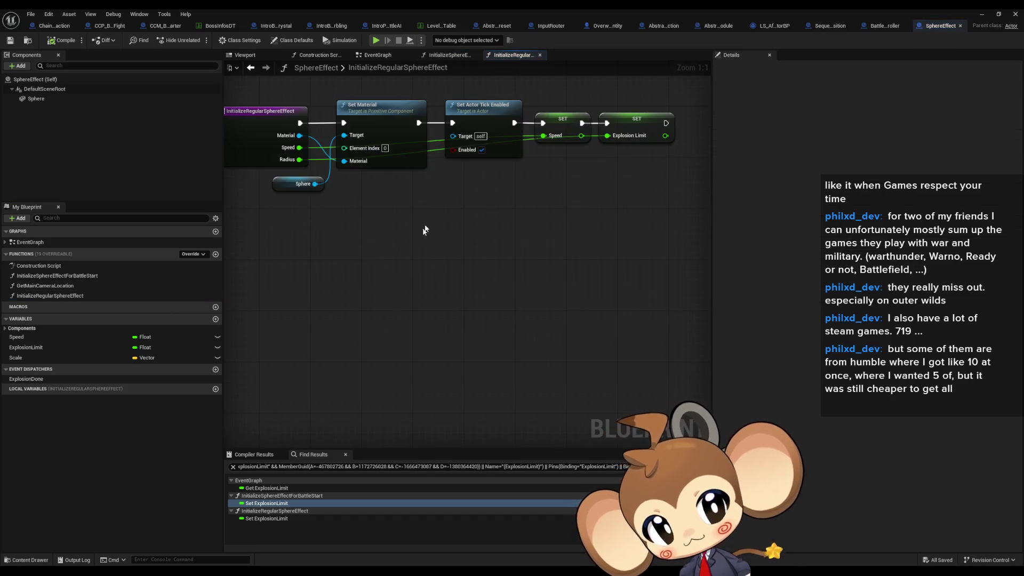
click(269, 503)
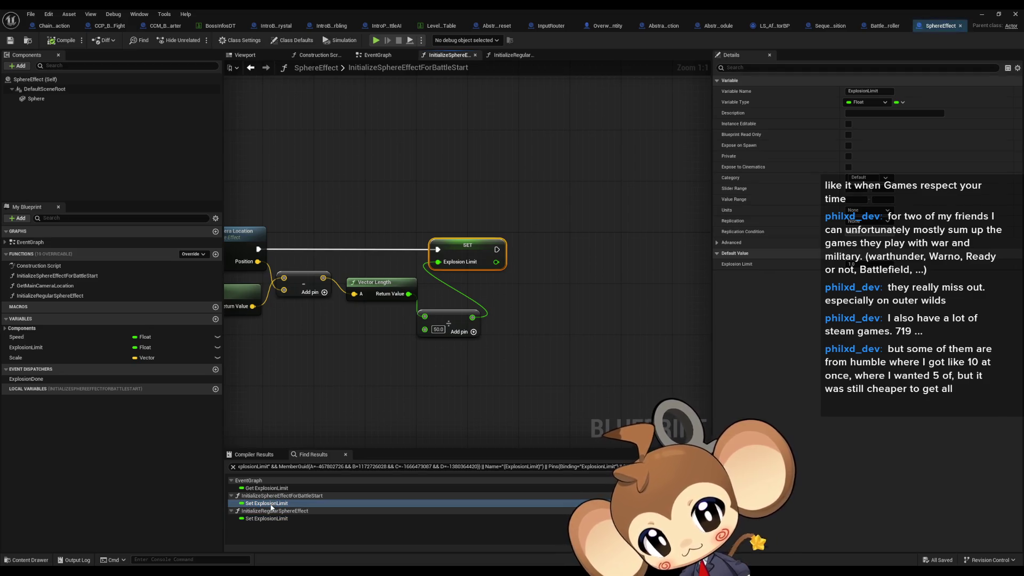
click(271, 496)
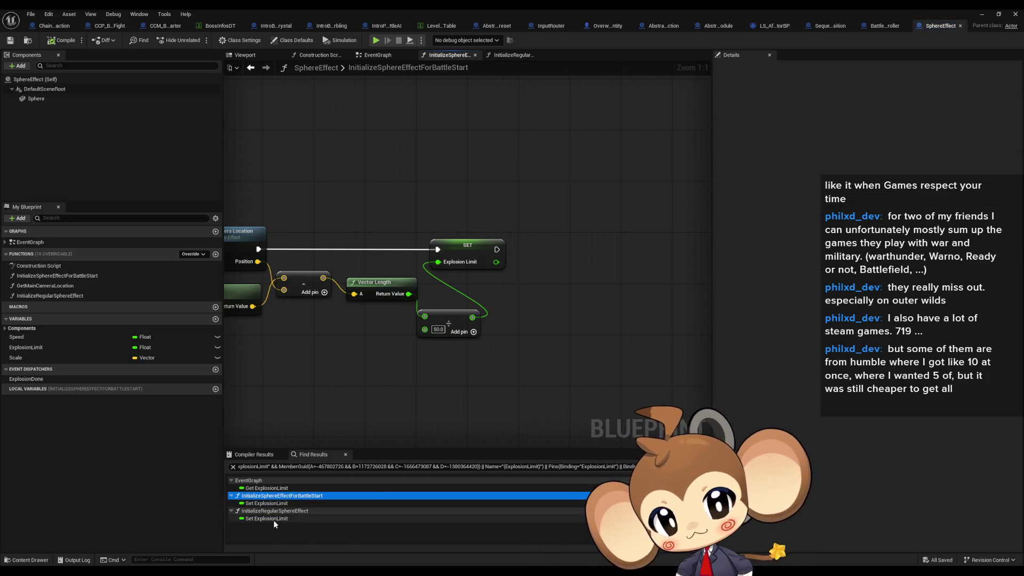
click(273, 519)
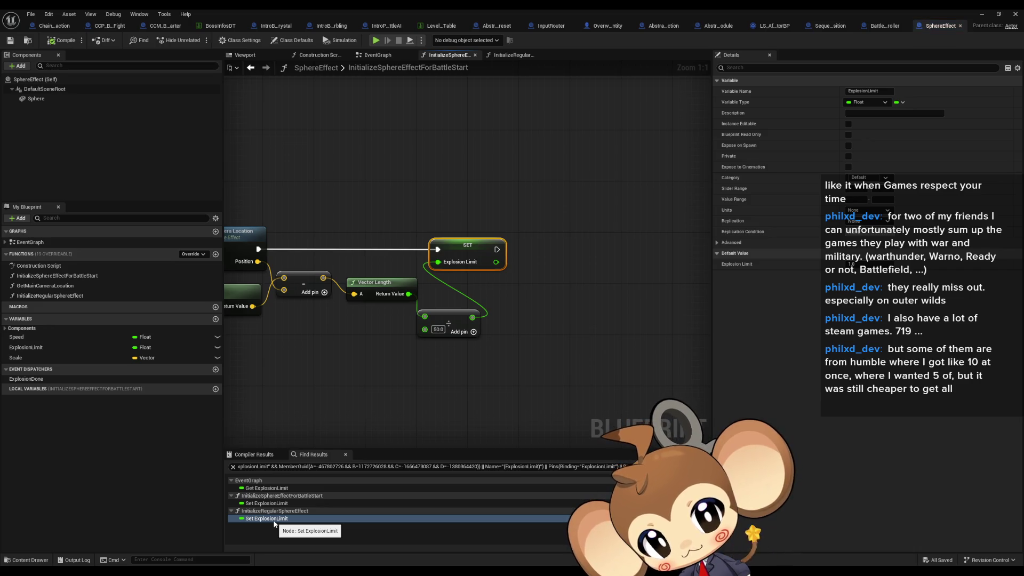
double_click(82, 296)
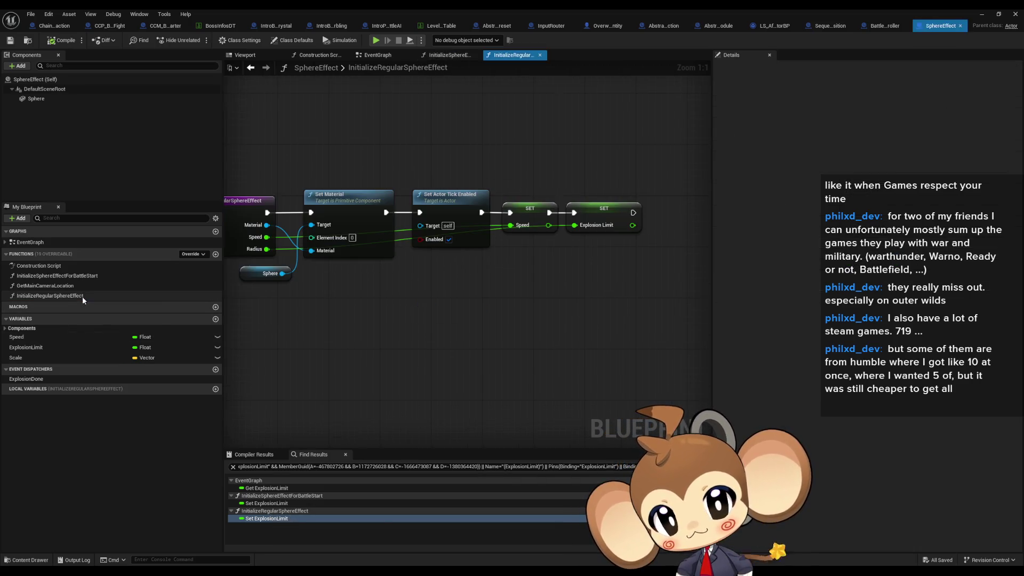
click(265, 506)
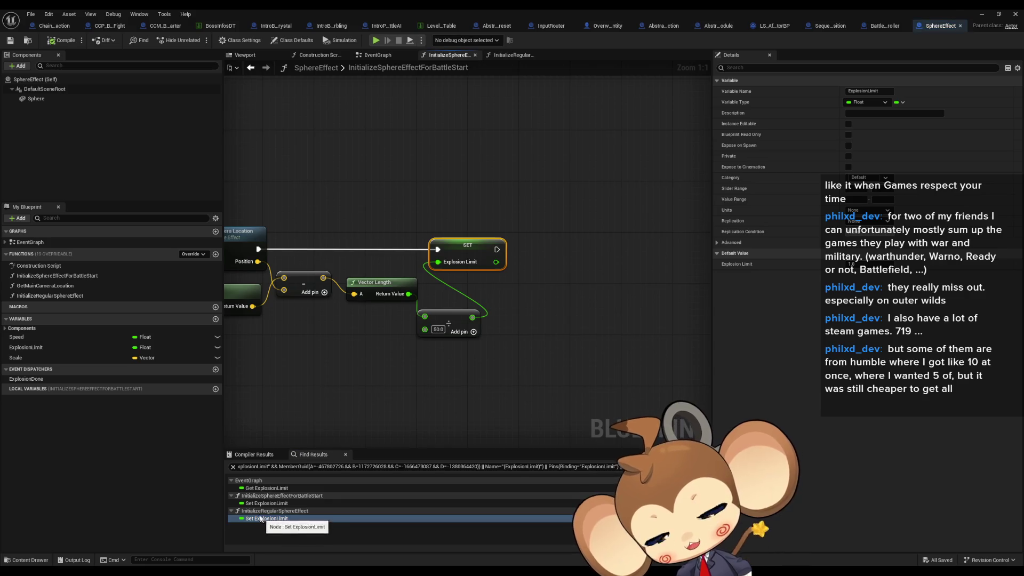
click(259, 519)
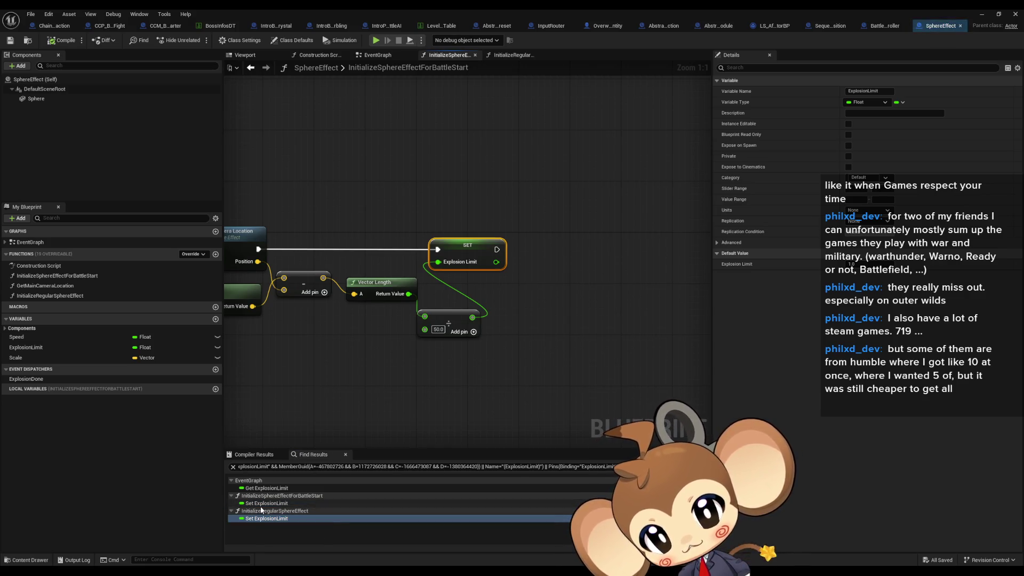
click(262, 504)
click(259, 519)
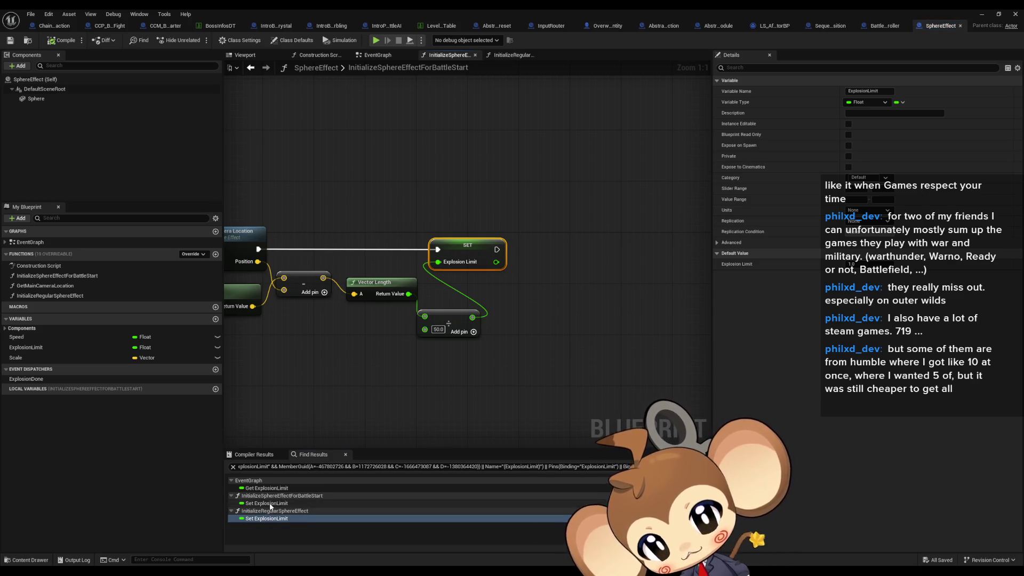
click(264, 504)
click(260, 518)
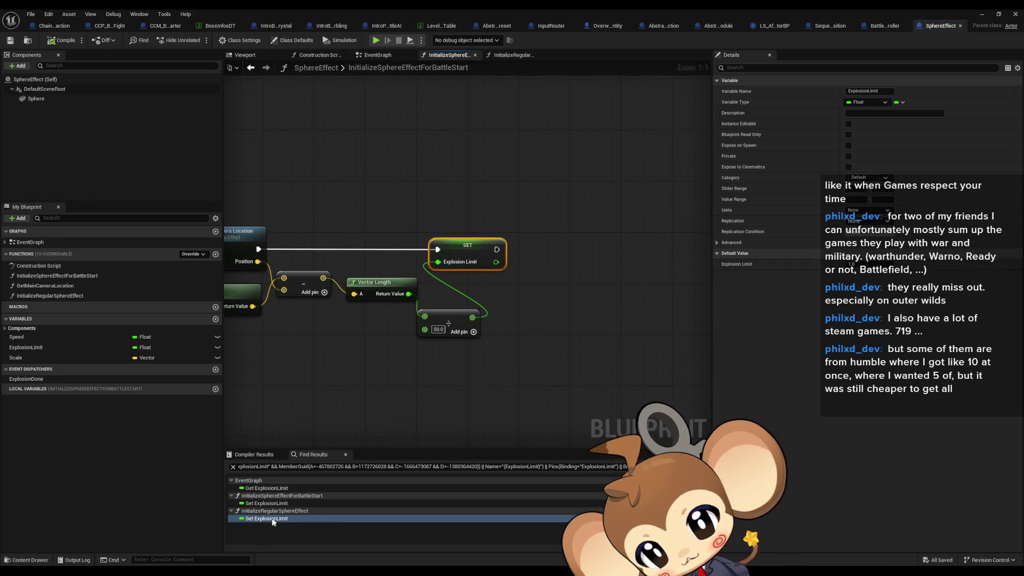
- Open InitializeRegularSphereEffect, review its SET Explosion Limit nodes, then reselect the battle-start result
double_click(67, 296)
click(603, 216)
drag(624, 310, 577, 309)
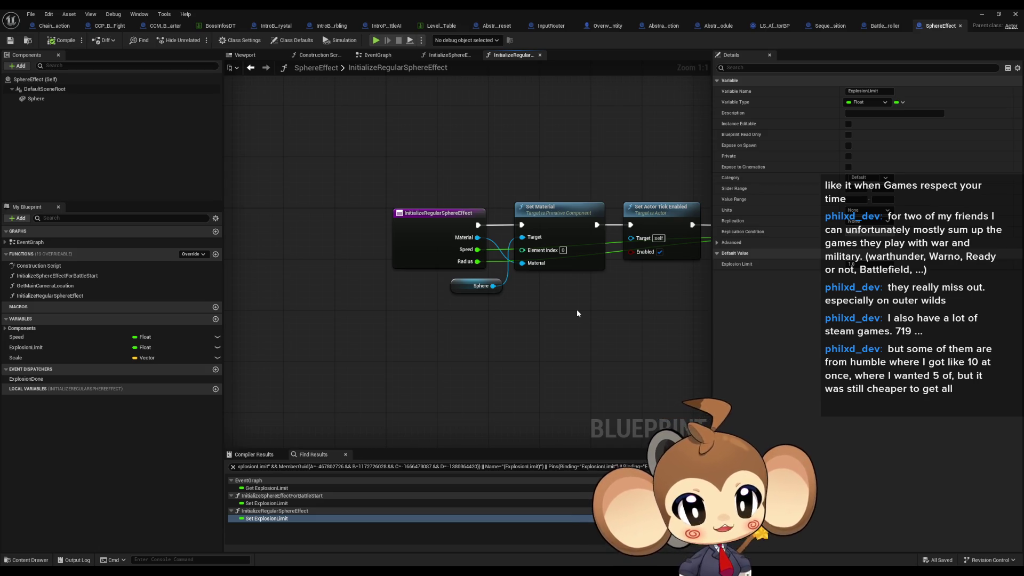
drag(594, 313, 452, 322)
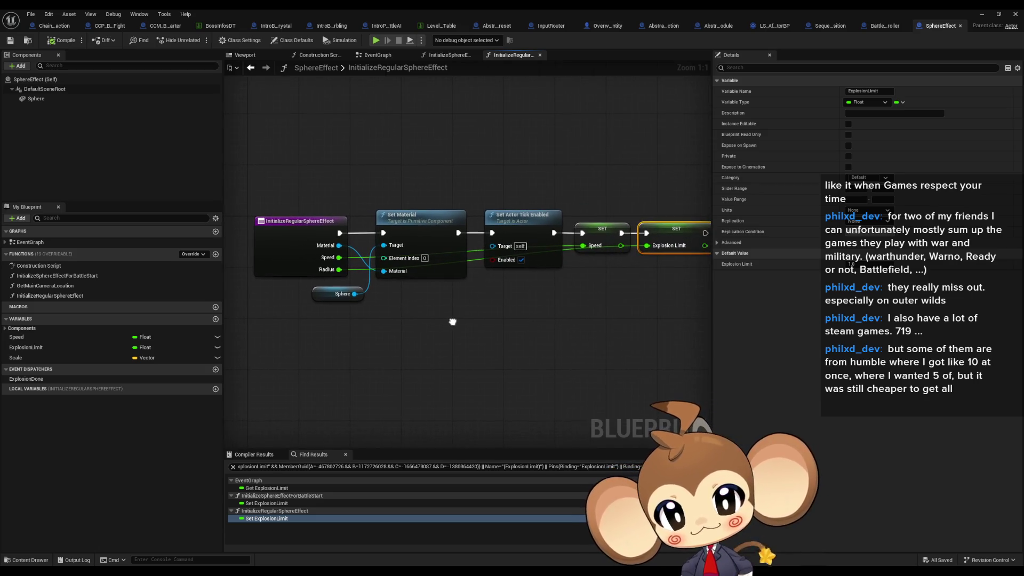
drag(307, 155, 670, 339)
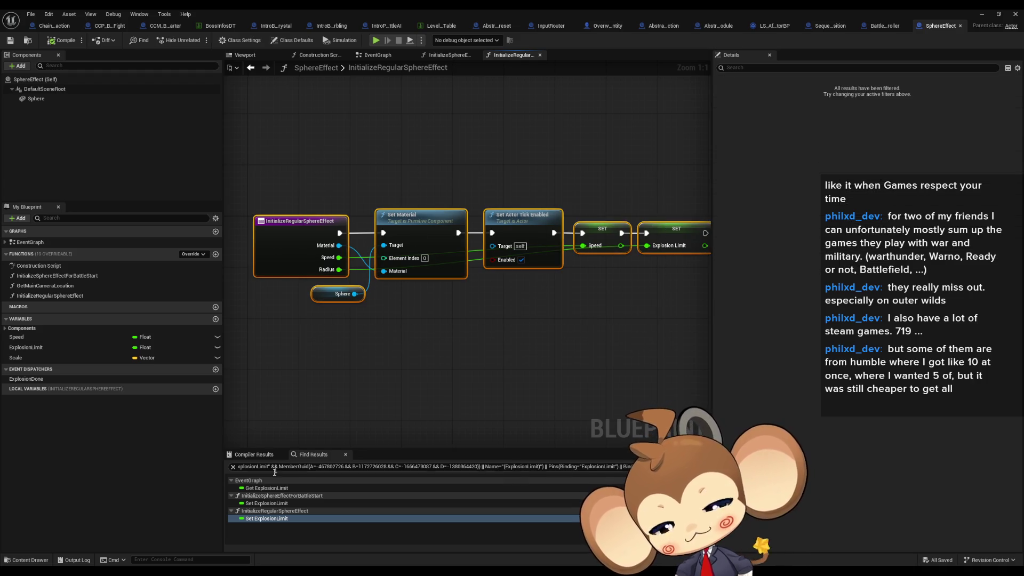
click(265, 503)
- Save the SphereEffect blueprint and centre the graph on its SET Explosion Limit node
double_click(265, 503)
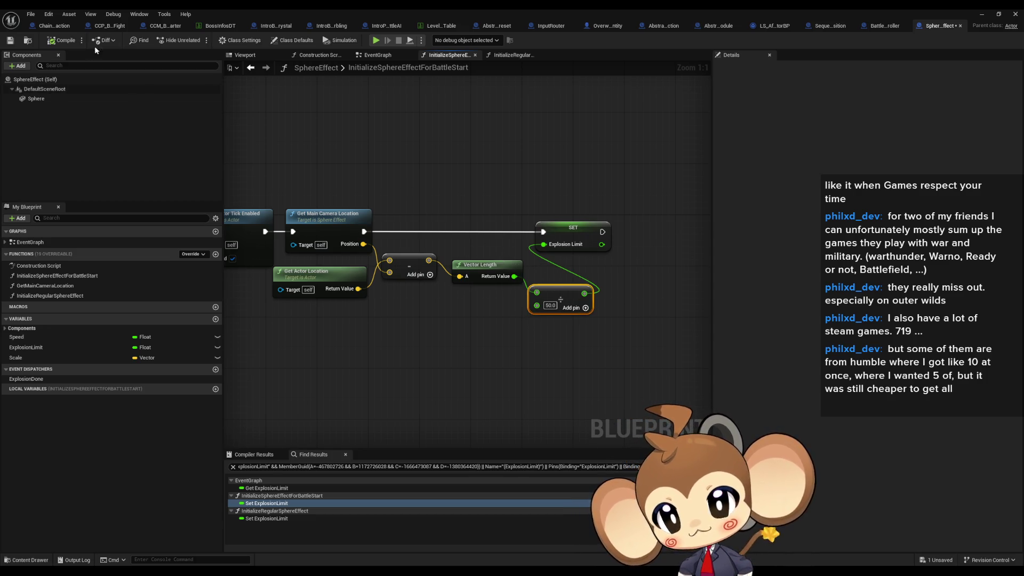
click(11, 42)
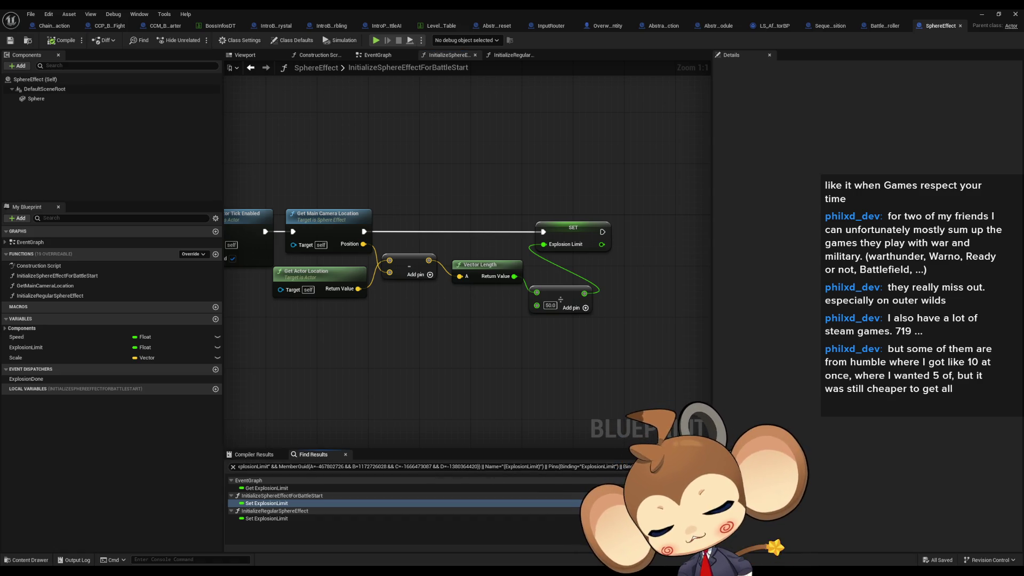
double_click(266, 503)
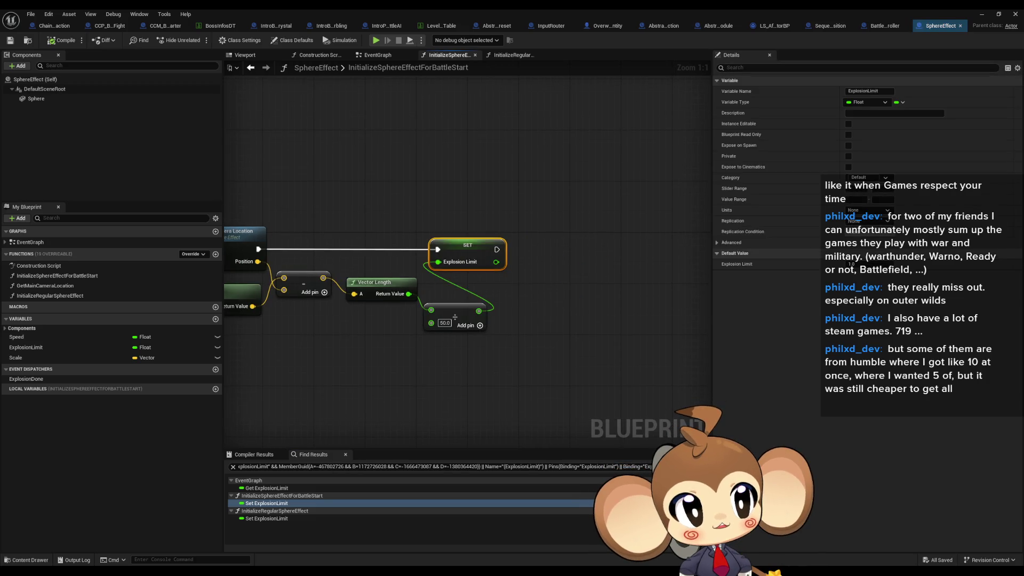
click(574, 280)
right_click(662, 272)
right_click(543, 291)
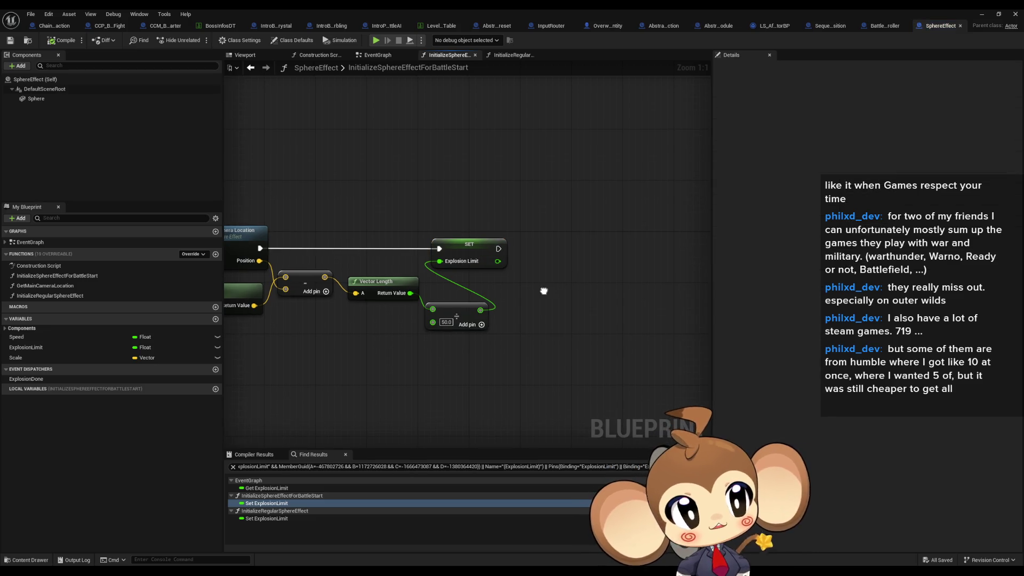
drag(544, 292, 605, 298)
mouse_move(468, 332)
mouse_down()
mouse_move(526, 315)
mouse_move(546, 286)
mouse_move(481, 288)
mouse_move(500, 315)
mouse_up()
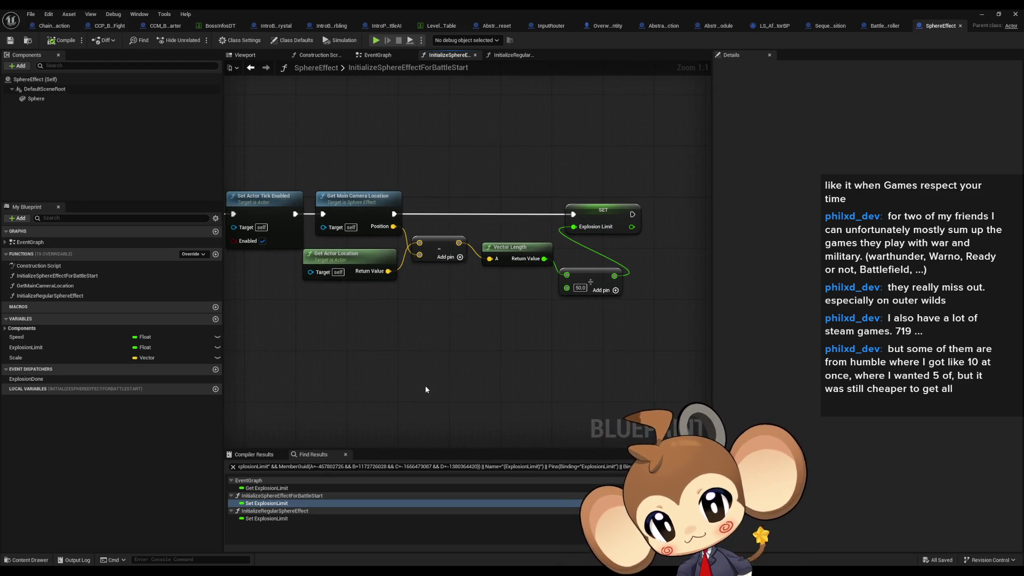
- Inspect the Get Main Camera Location distance chain feeding Explosion Limit, then hide the Blueprint editor
click(289, 519)
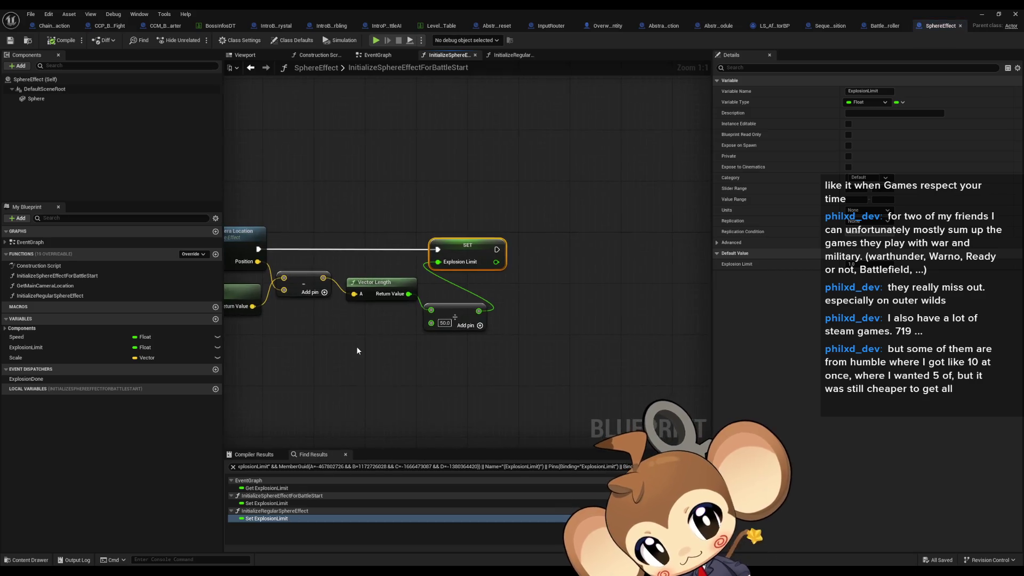
click(504, 223)
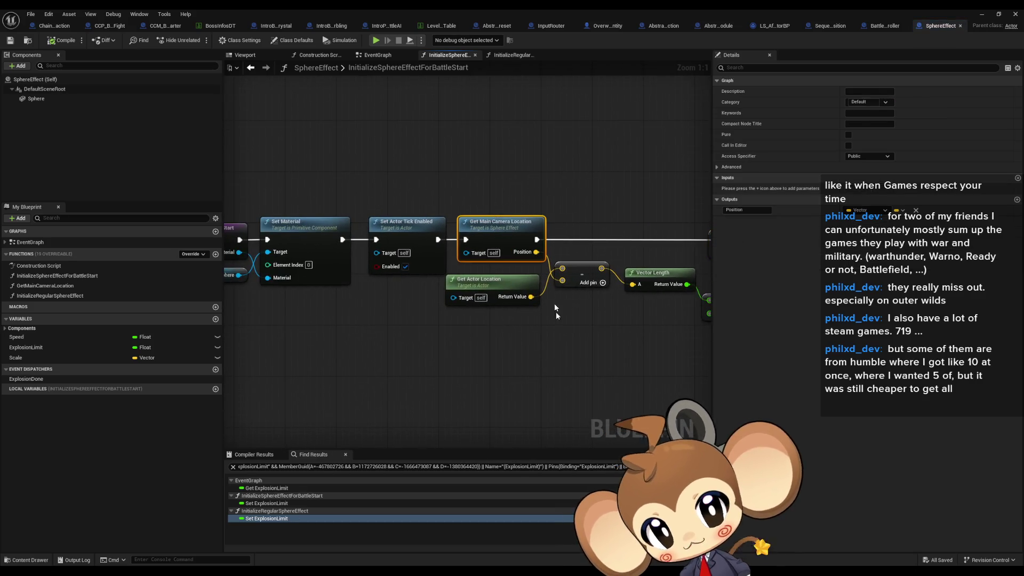
click(533, 367)
mouse_move(532, 368)
mouse_down()
mouse_move(581, 382)
mouse_move(447, 356)
mouse_move(298, 354)
mouse_up()
mouse_move(319, 143)
mouse_down()
mouse_move(489, 306)
mouse_move(657, 386)
mouse_up()
mouse_move(326, 318)
mouse_down()
mouse_move(395, 336)
mouse_move(373, 334)
mouse_move(402, 183)
mouse_up()
click(443, 272)
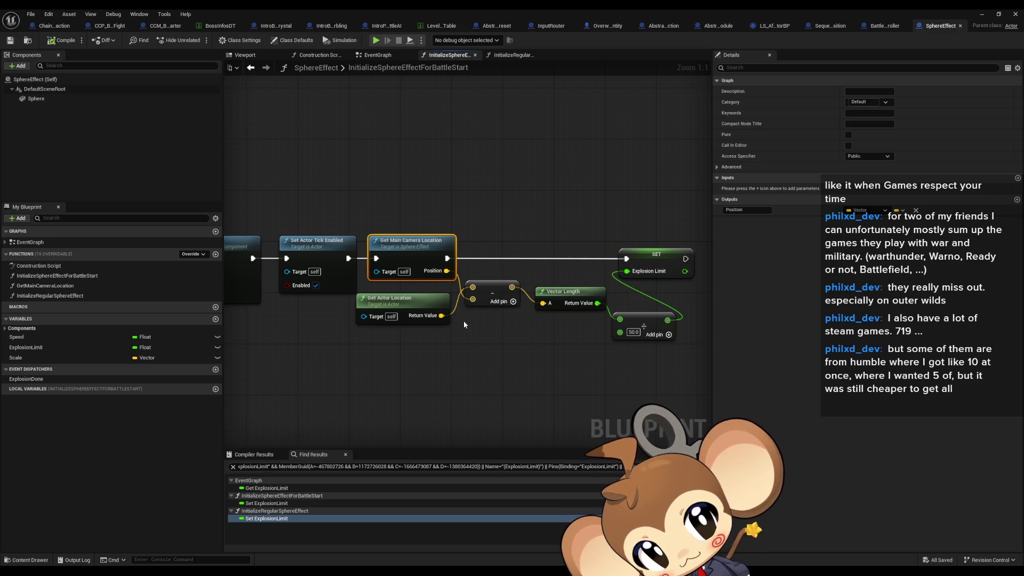
drag(411, 320, 434, 312)
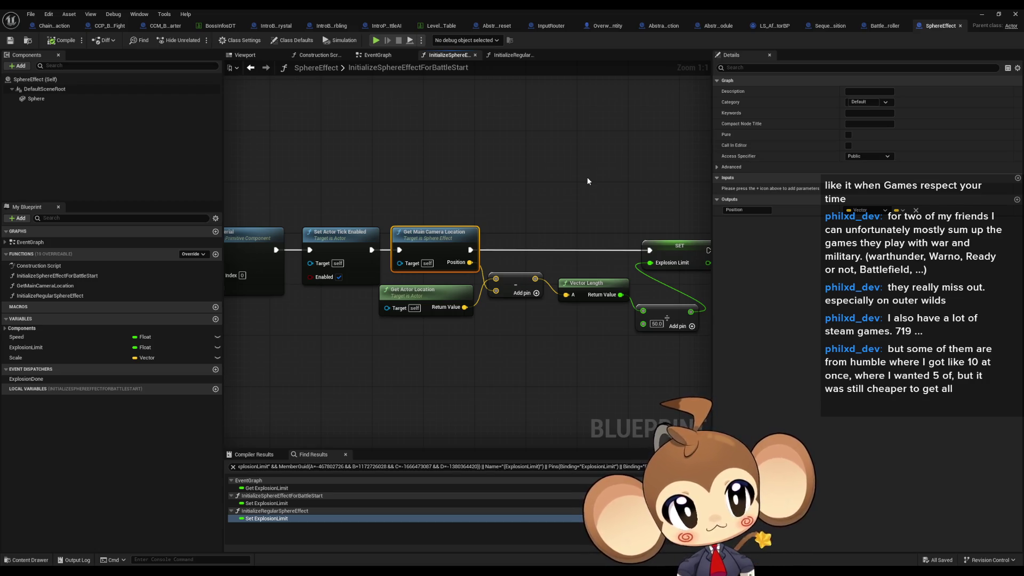
click(984, 13)
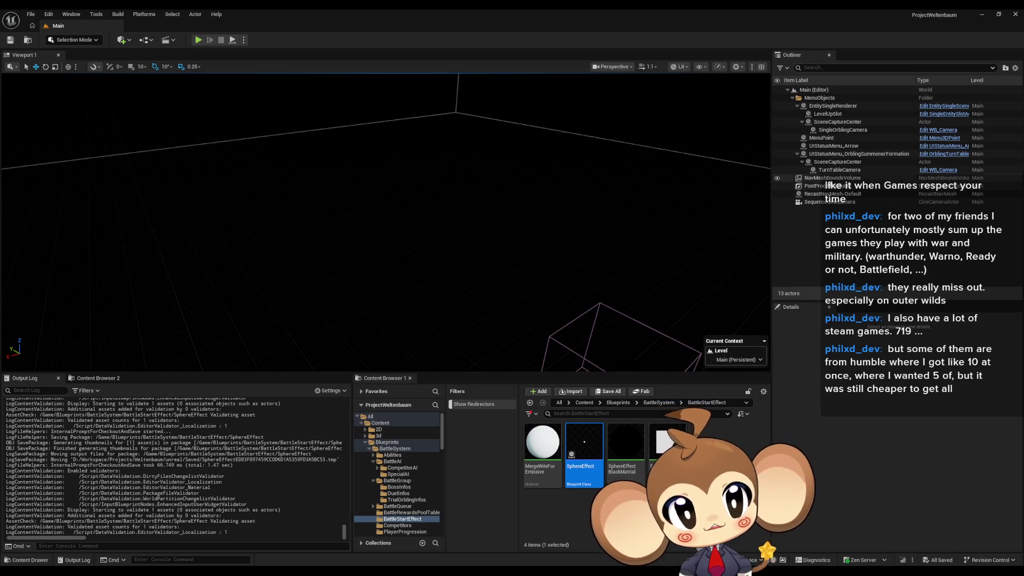
- Delete the SequenceCineCamera actor from the level, then undo to restore it
click(845, 202)
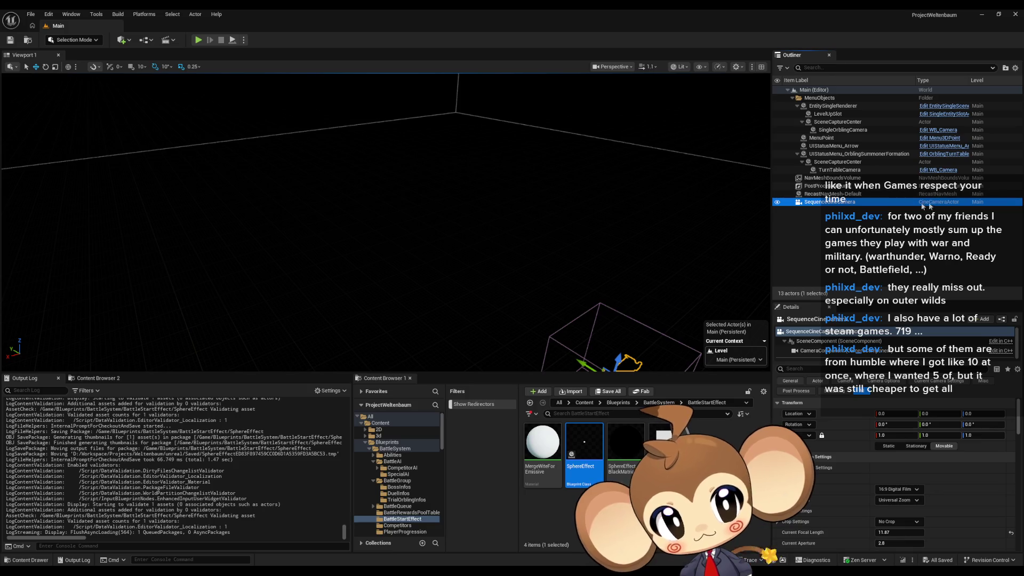
click(914, 235)
click(930, 204)
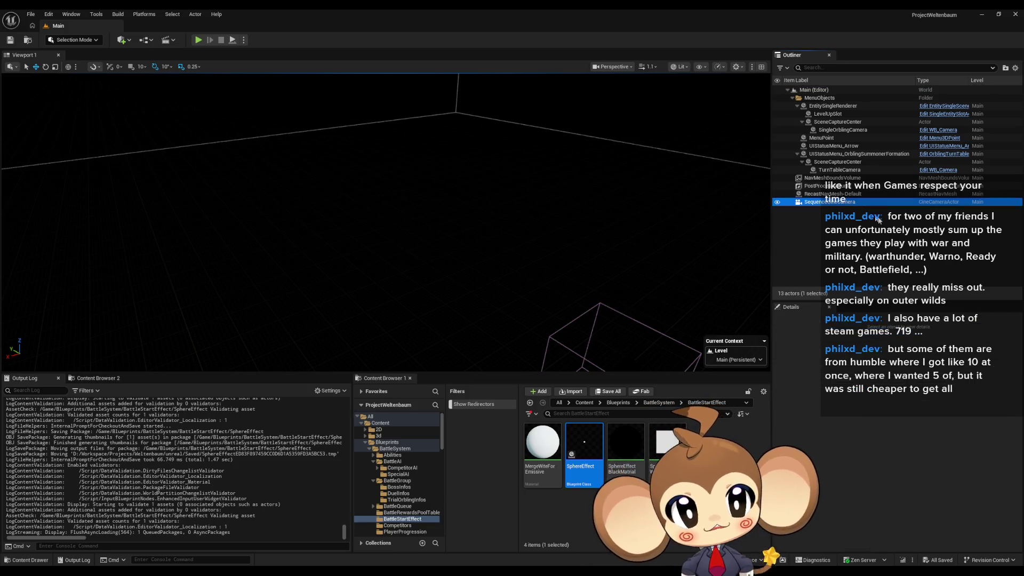
key(Delete)
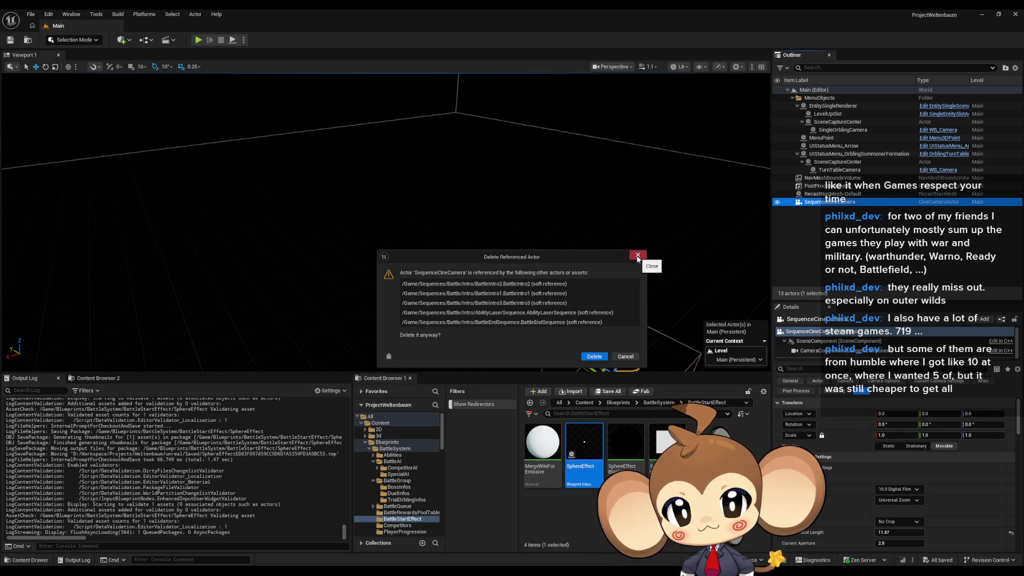
key(Return)
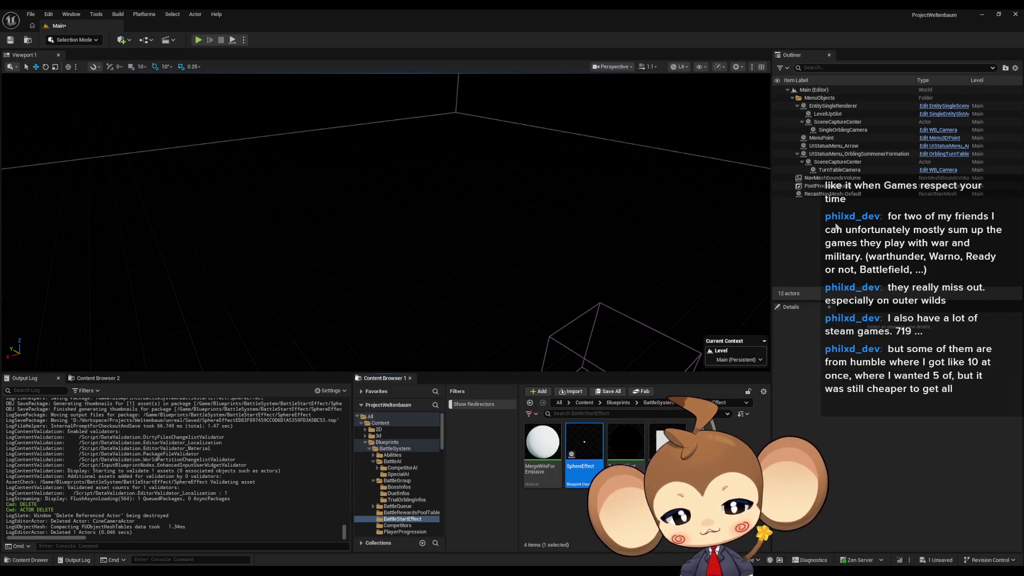
key(ctrl+z)
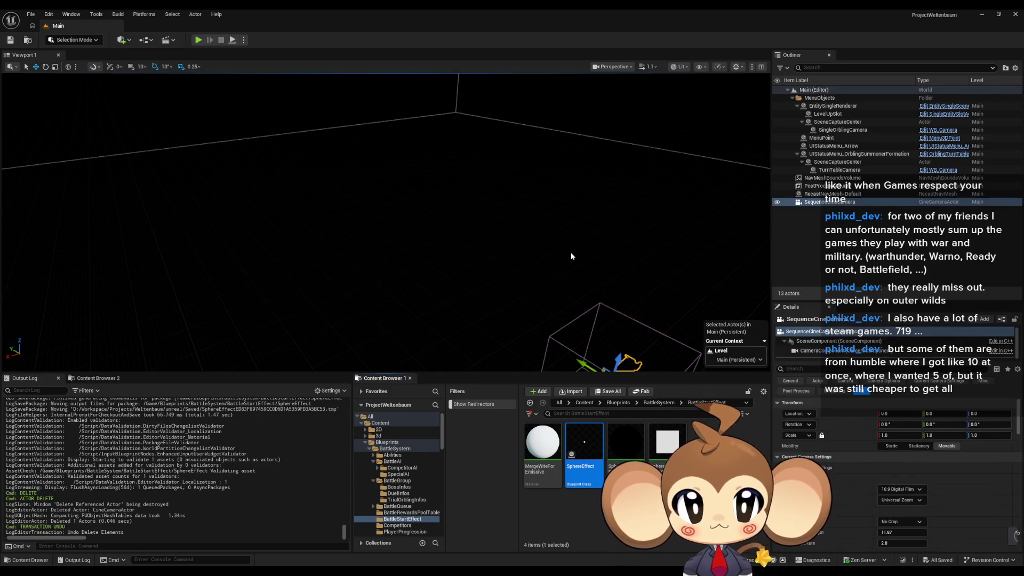
- Open the BattleIntro1 level sequence from Content > Sequences > Battle > Intro
click(585, 402)
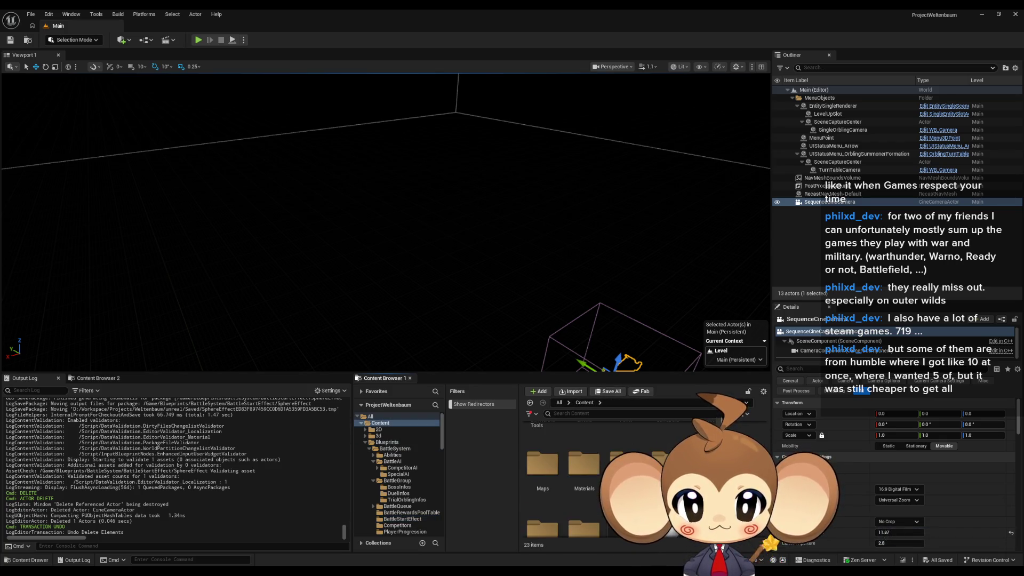
scroll(587, 480, up, 2)
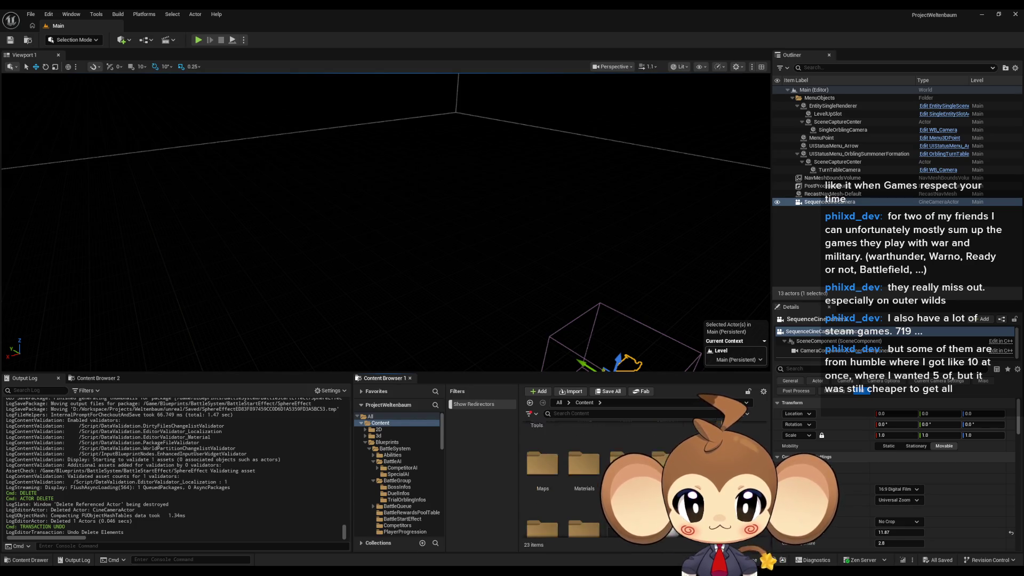
double_click(668, 477)
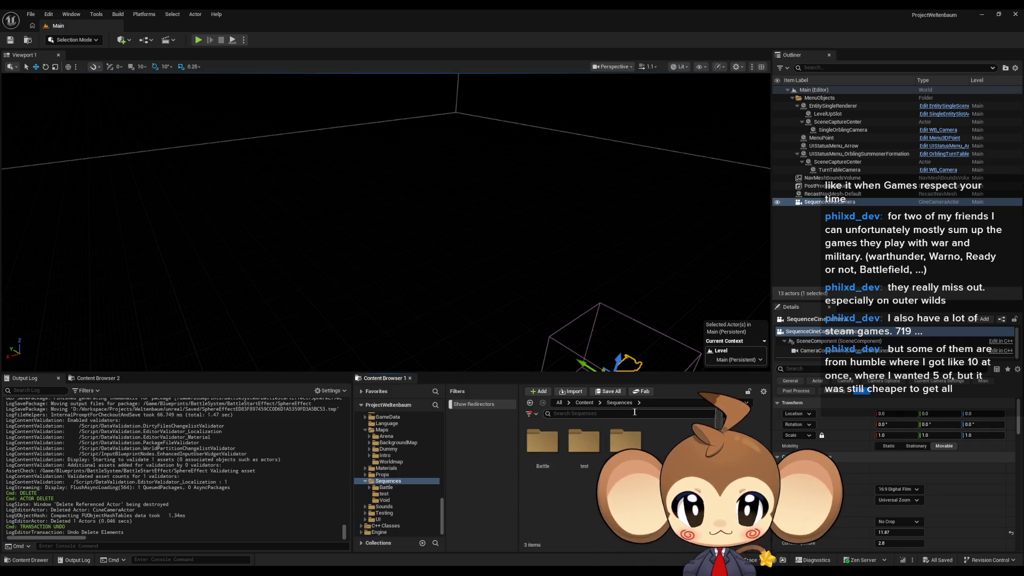
double_click(618, 443)
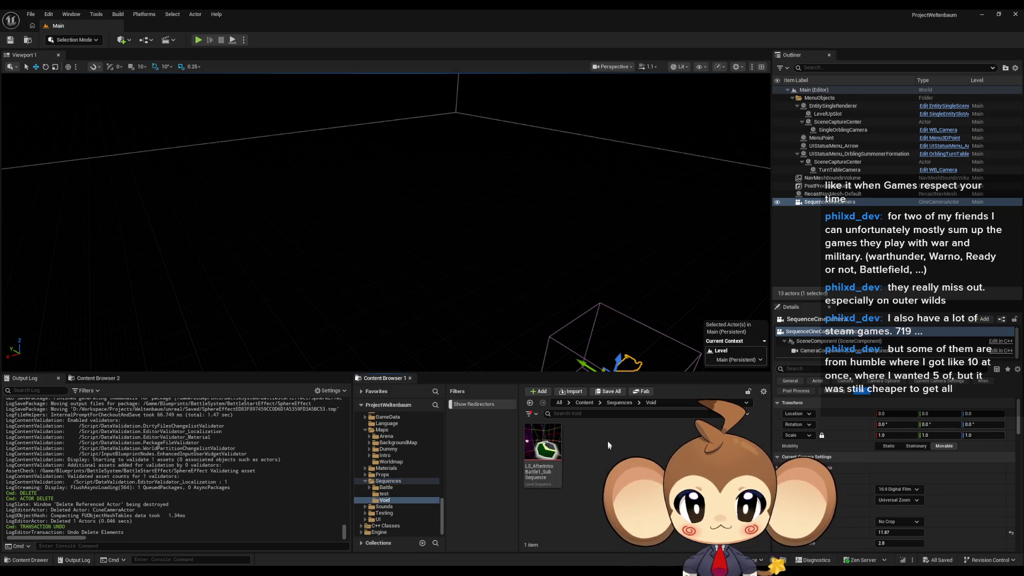
click(619, 402)
double_click(542, 441)
double_click(544, 441)
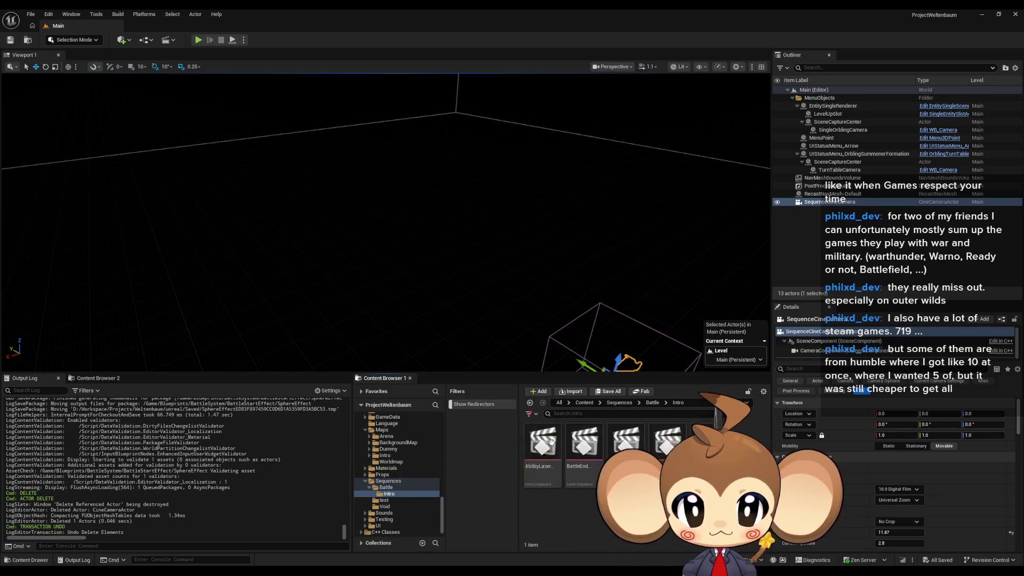
click(627, 451)
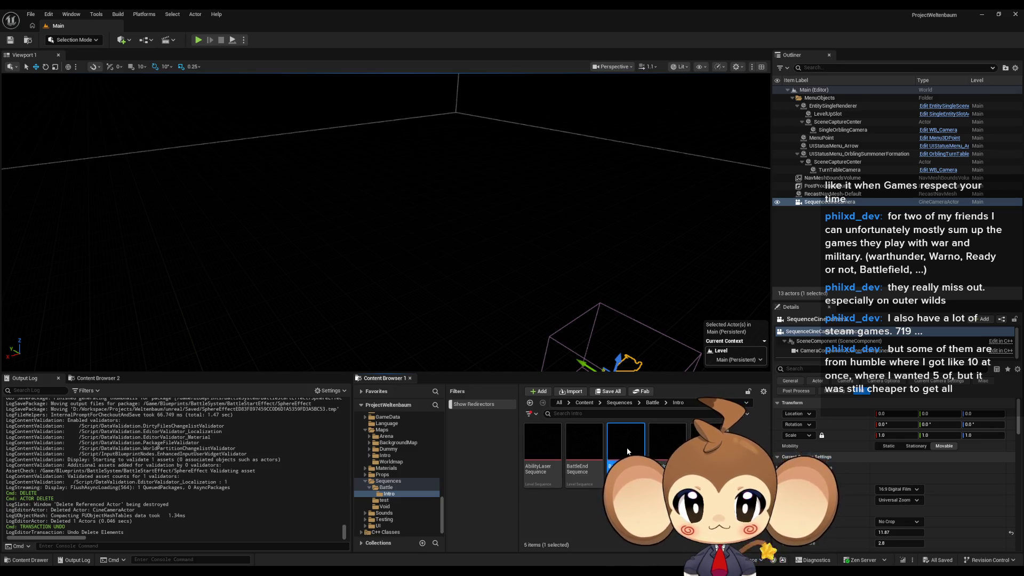
double_click(627, 451)
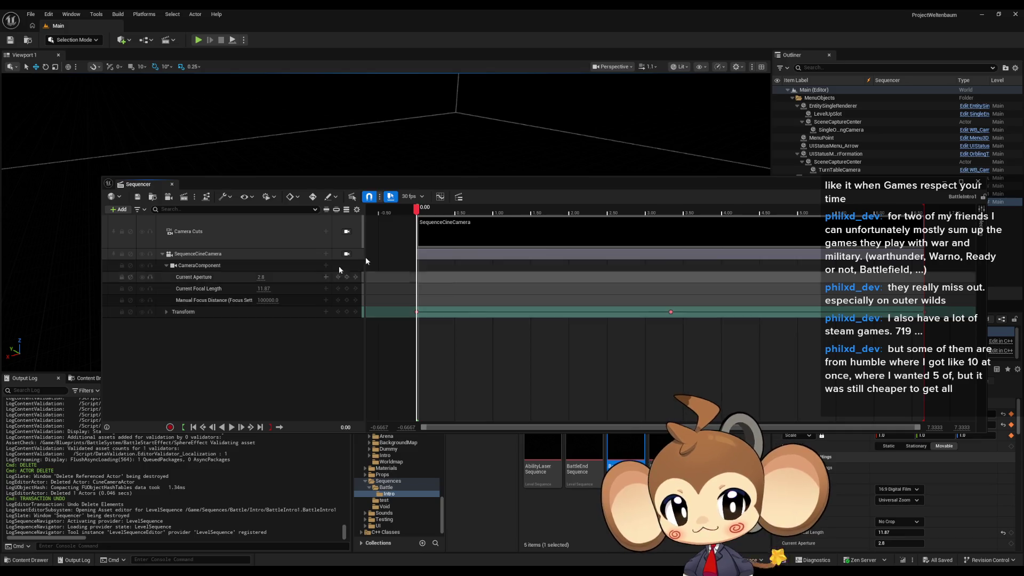
- Dock Sequencer lower-left and delete SequenceCineCamera to list its referencing sequences
drag(520, 185, 475, 348)
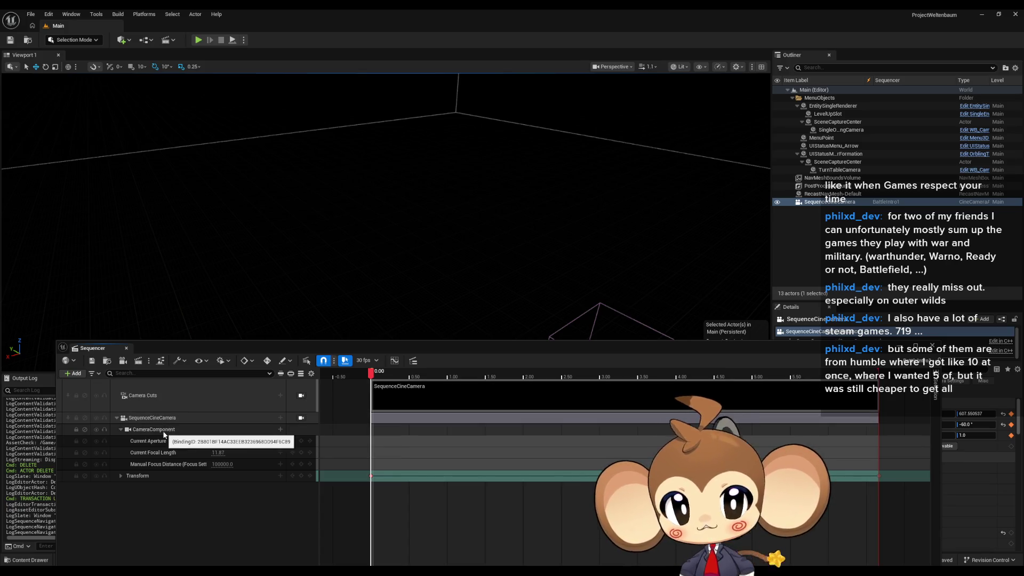
click(824, 202)
key(Delete)
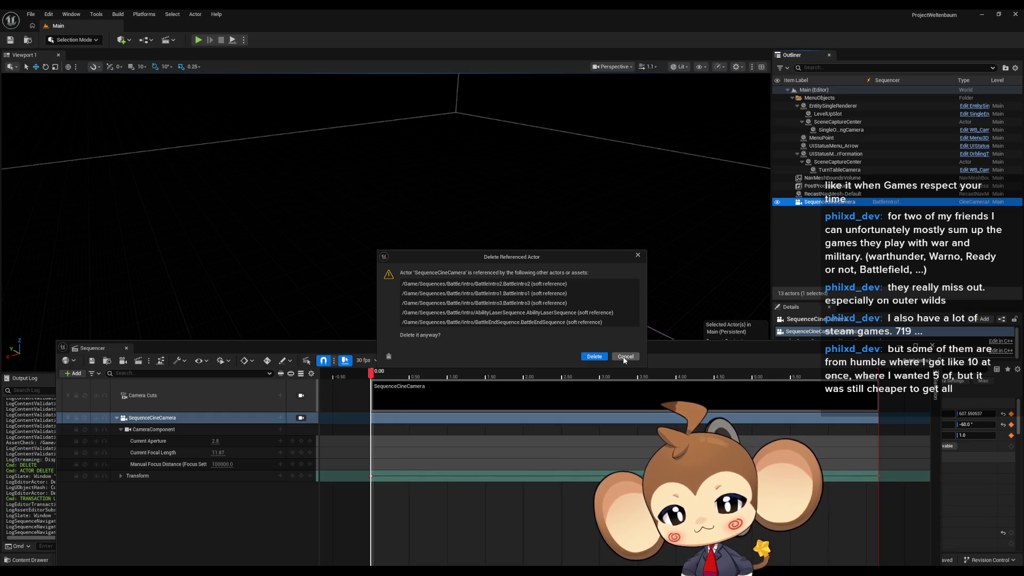
- Cancel the SequenceCineCamera deletion and move the BattleIntro1 Sequencer window to the top-left
click(624, 358)
mouse_move(629, 347)
mouse_down()
mouse_move(593, 78)
mouse_move(664, 355)
mouse_up()
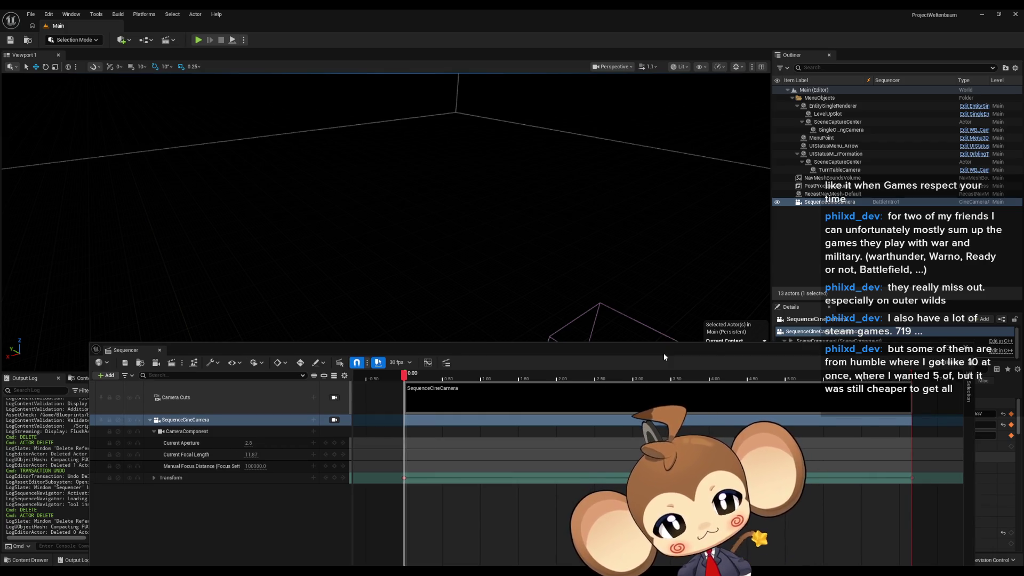
mouse_move(664, 353)
mouse_down()
mouse_move(636, 428)
mouse_move(636, 234)
mouse_move(622, 111)
mouse_move(691, 316)
mouse_up()
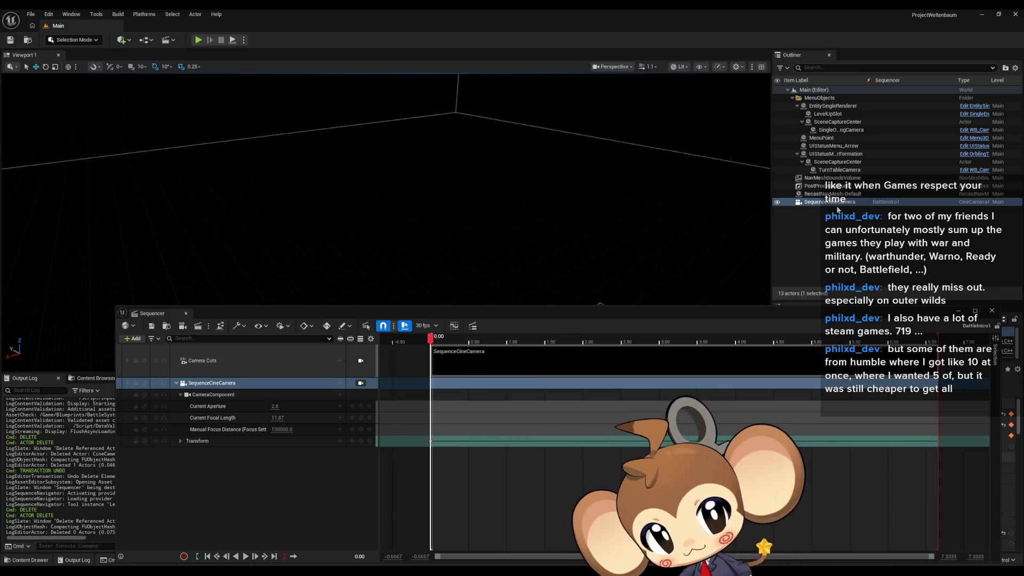
mouse_move(630, 313)
mouse_down()
mouse_move(505, 101)
mouse_move(620, 299)
mouse_up()
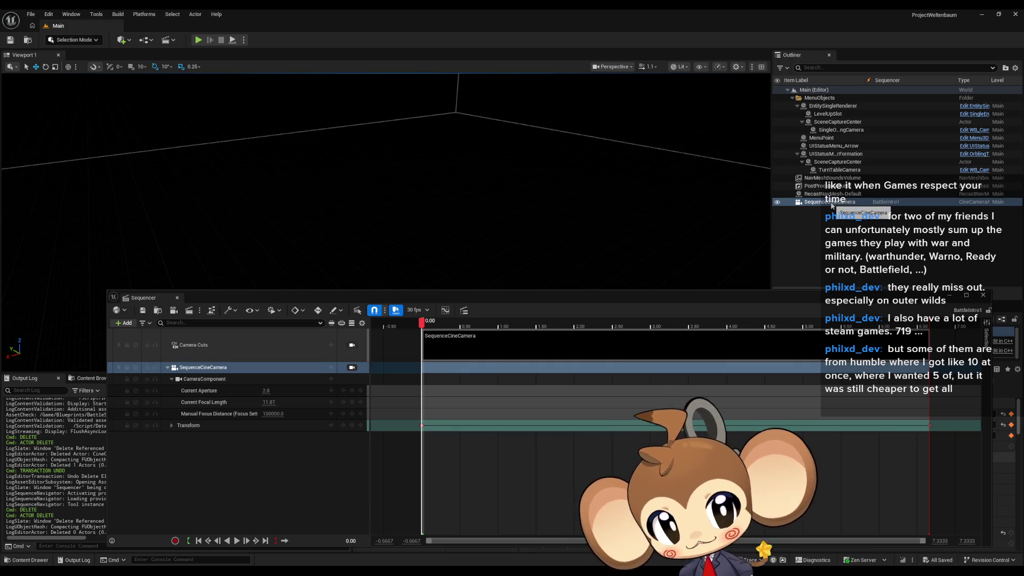
mouse_move(513, 298)
mouse_down()
mouse_move(480, 110)
mouse_move(460, 82)
mouse_up()
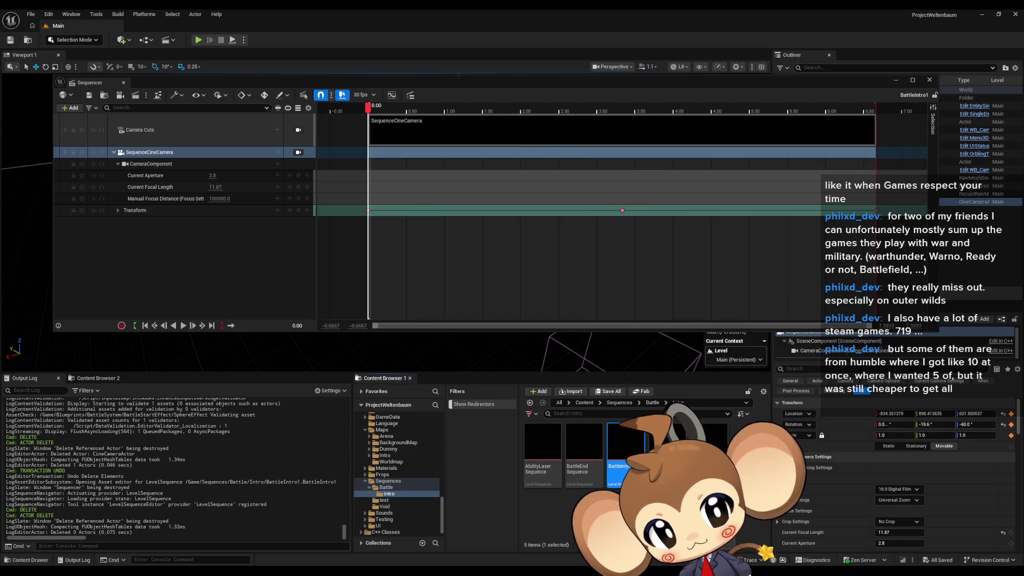
click(666, 528)
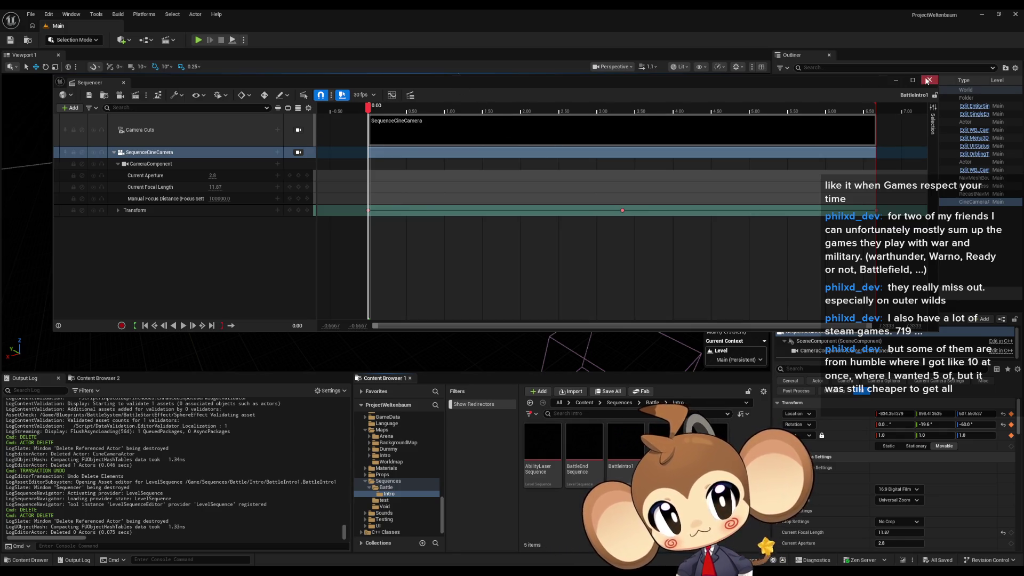
- Close Sequencer, return the Content Browser to its root, and bring SphereEffect's Blueprint window forward
click(928, 80)
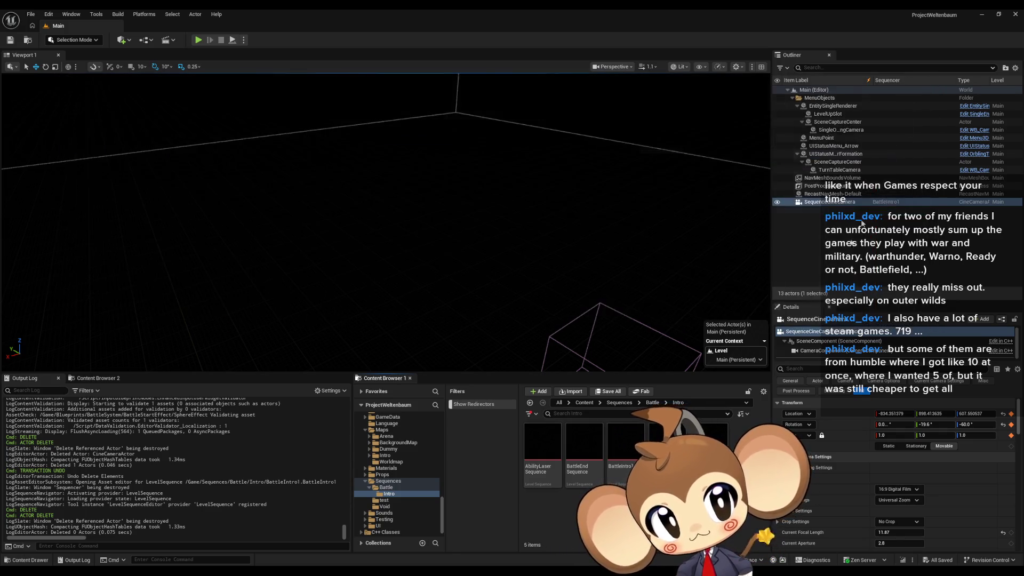
click(583, 402)
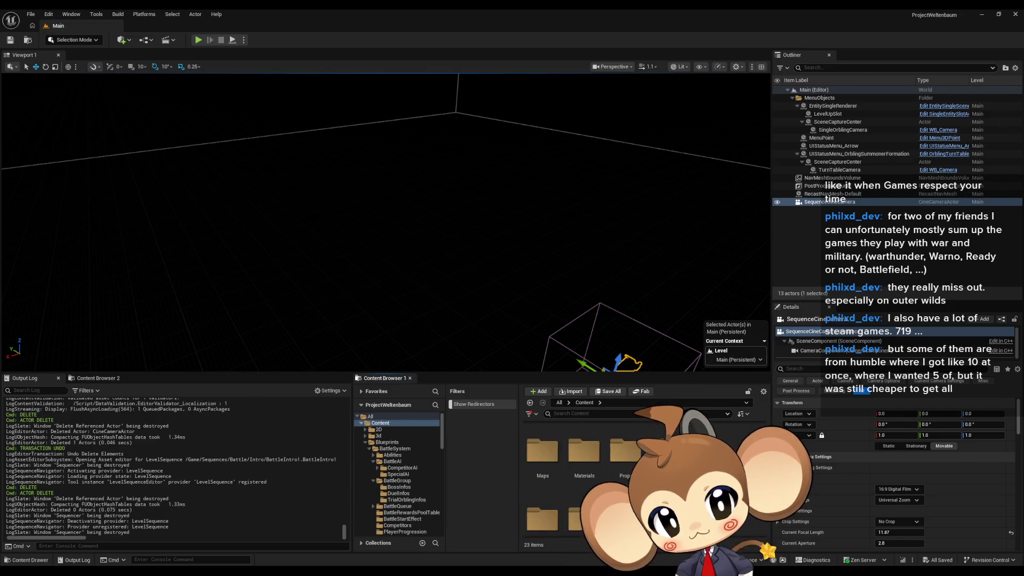
scroll(586, 470, up, 1)
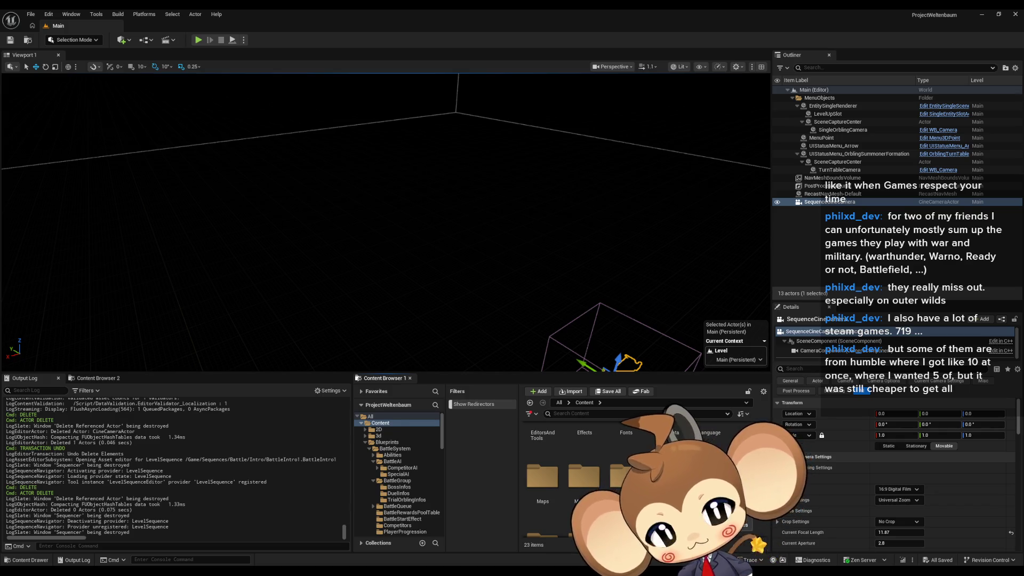
mouse_move(479, 549)
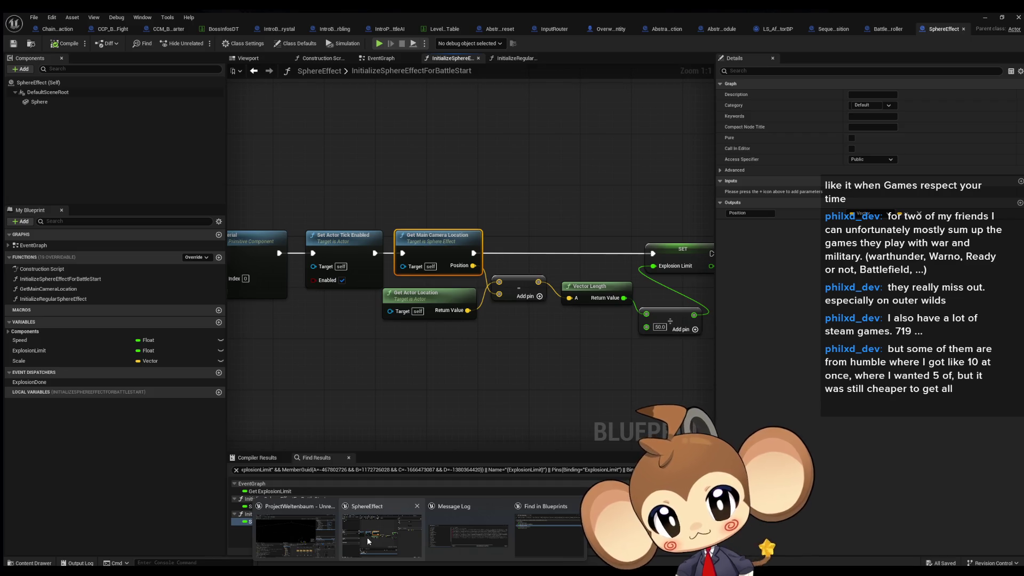
click(367, 537)
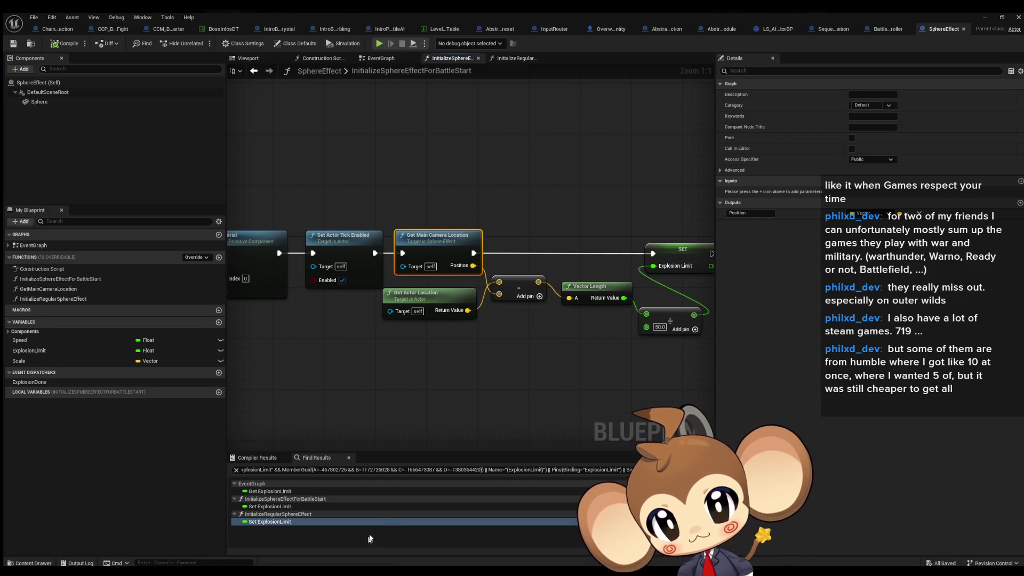
- Pan through InitializeSphereEffectForBattleStart from Set Material to its entry node, then open EventGraph
click(549, 384)
mouse_move(438, 366)
mouse_down()
mouse_move(652, 390)
mouse_move(490, 378)
mouse_up()
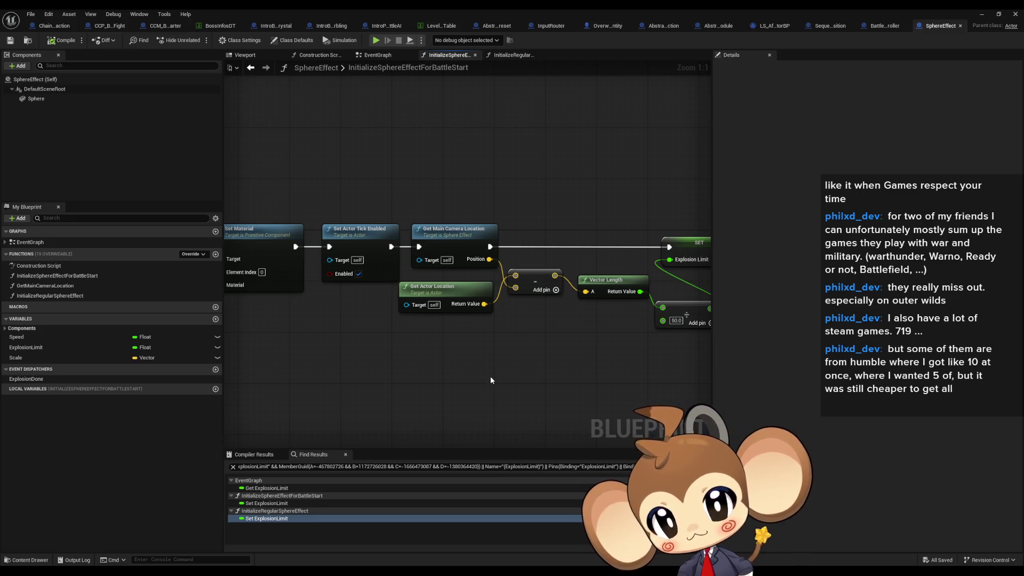
mouse_move(490, 376)
mouse_down()
mouse_move(405, 371)
mouse_move(458, 378)
mouse_up()
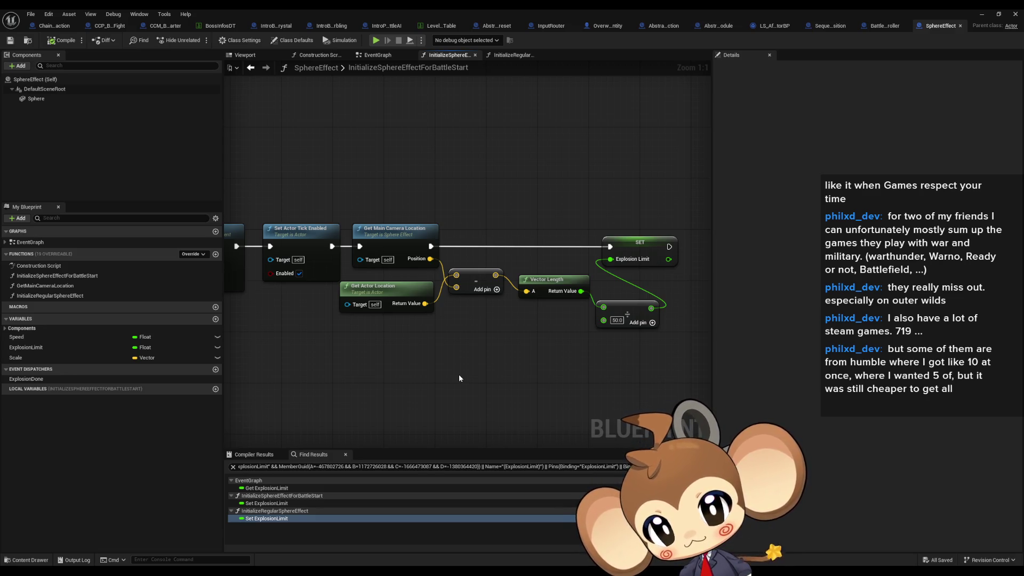
drag(460, 376, 468, 411)
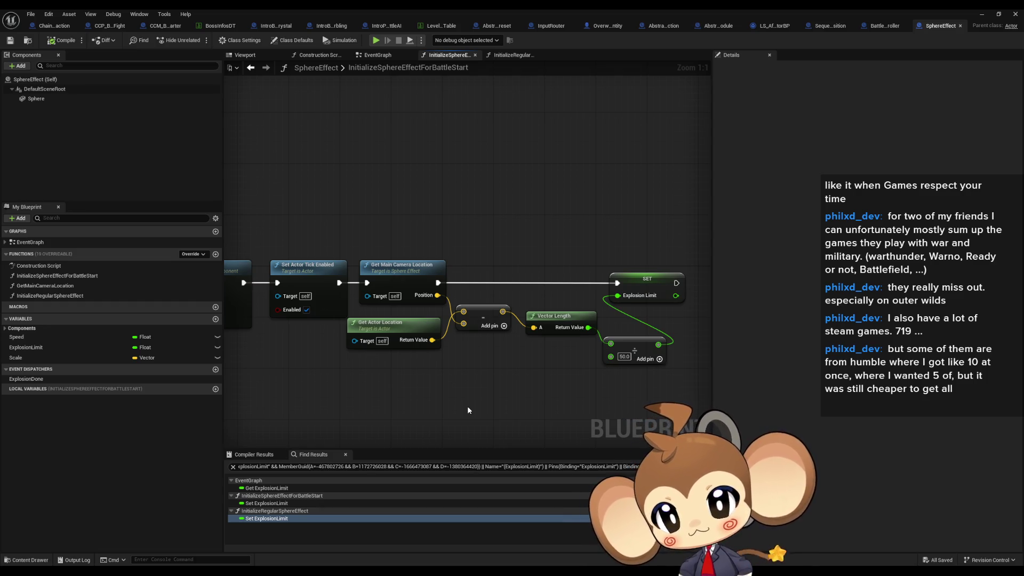
drag(467, 410, 736, 416)
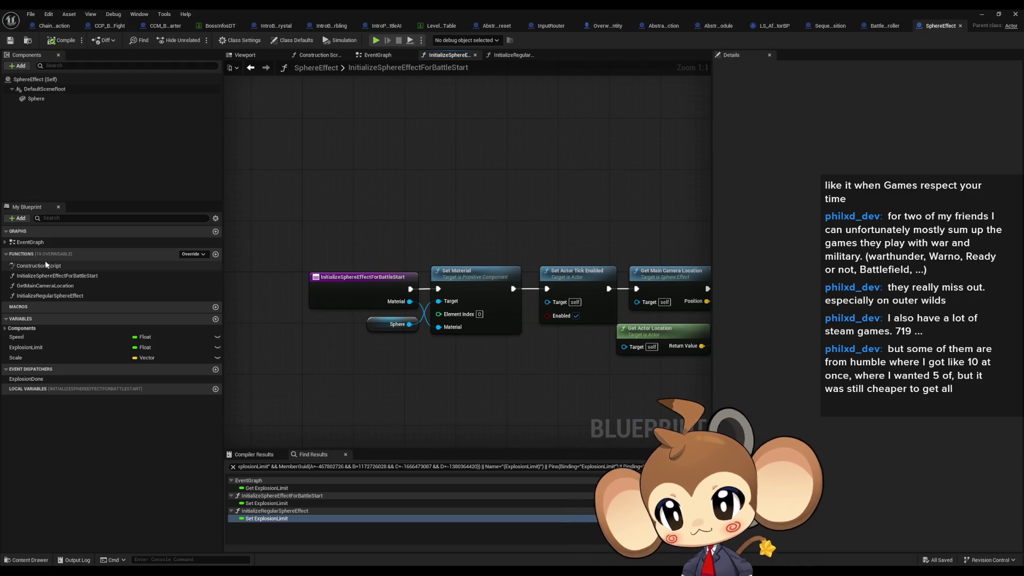
double_click(44, 242)
scroll(575, 344, up, 3)
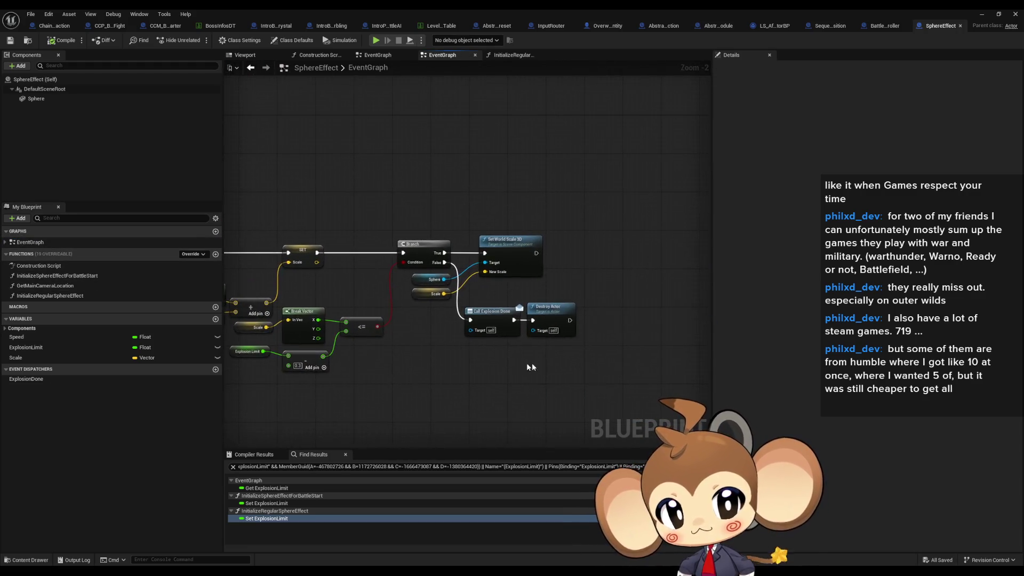
- Review the EventGraph's Explosion Limit comparison and Destroy Actor nodes, then open InitializeSphereEffectForBattleStart
mouse_move(471, 272)
mouse_down()
mouse_move(586, 331)
mouse_move(608, 354)
mouse_up()
click(574, 295)
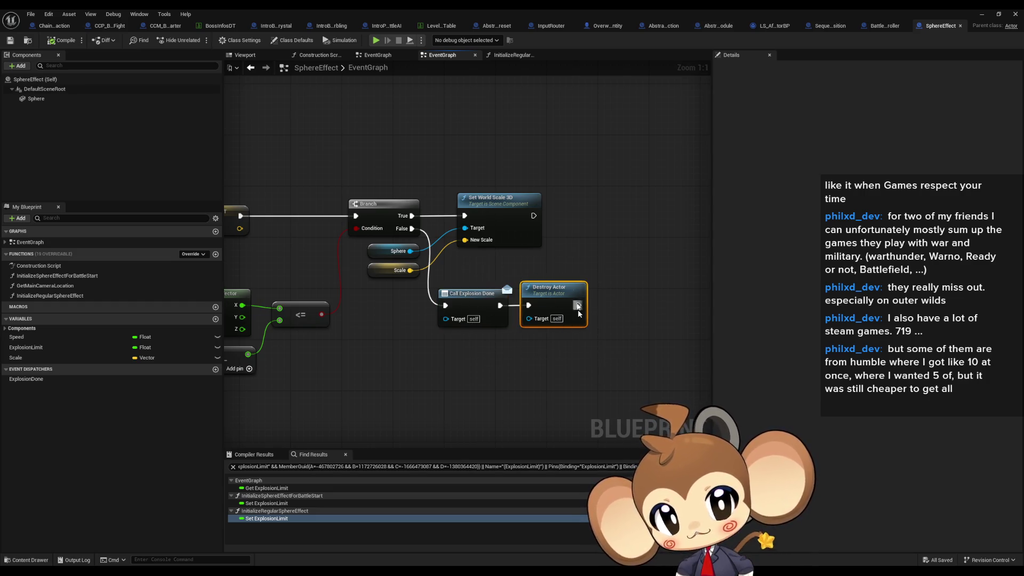
mouse_move(575, 345)
mouse_down()
mouse_move(596, 344)
mouse_move(445, 321)
mouse_up()
scroll(596, 344, down, 2)
click(446, 322)
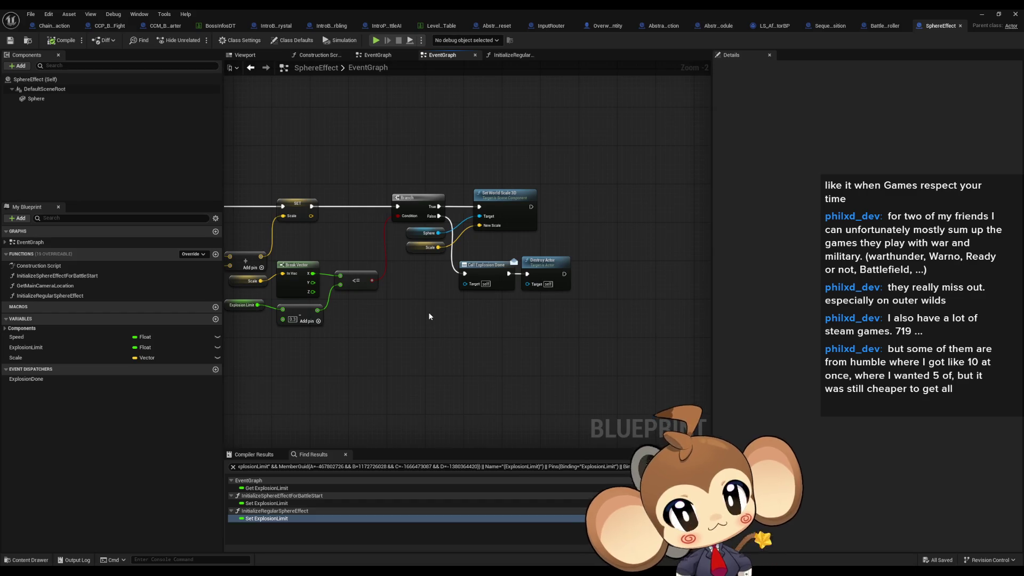
double_click(60, 277)
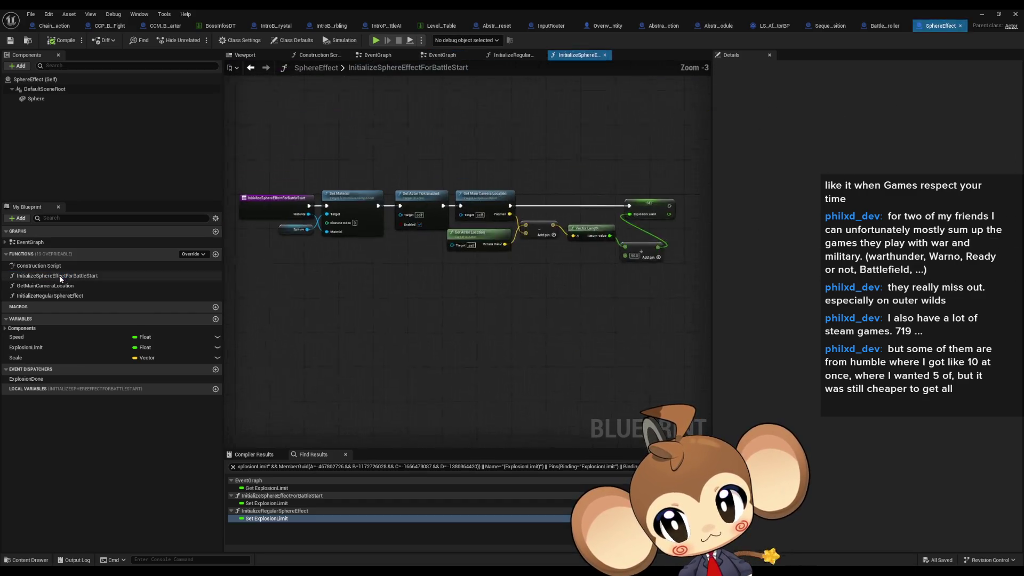
- Add a Find First Actor Of Class node with class SequenceCineCameraBlueprint
scroll(507, 330, up, 3)
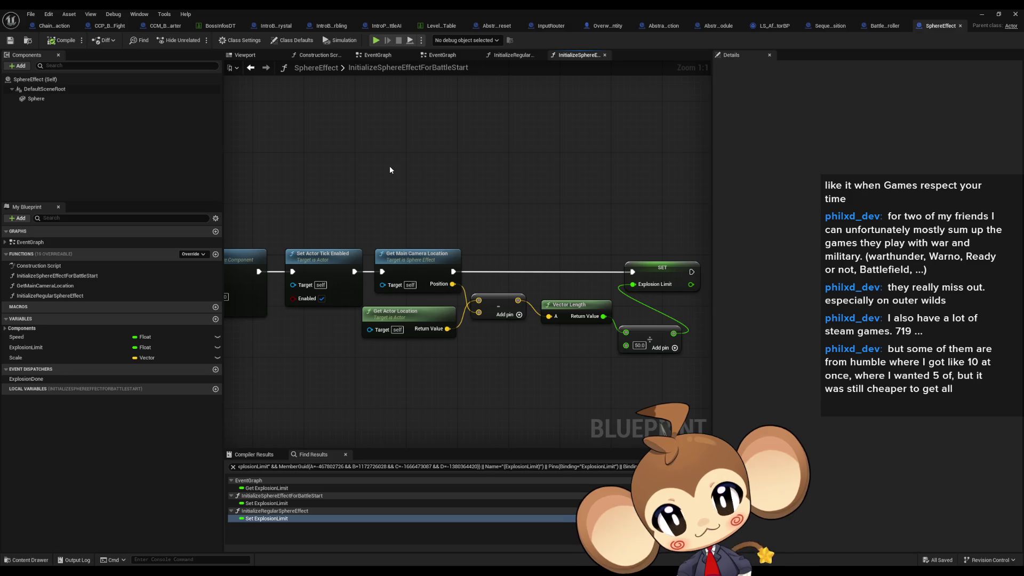
drag(390, 170, 380, 189)
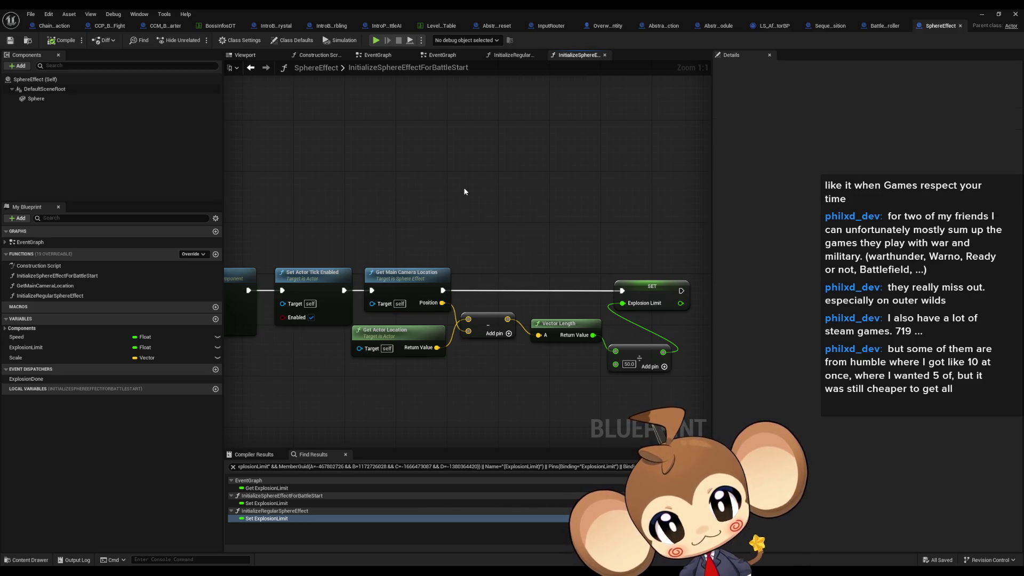
drag(465, 192, 476, 249)
right_click(382, 214)
text(find first)
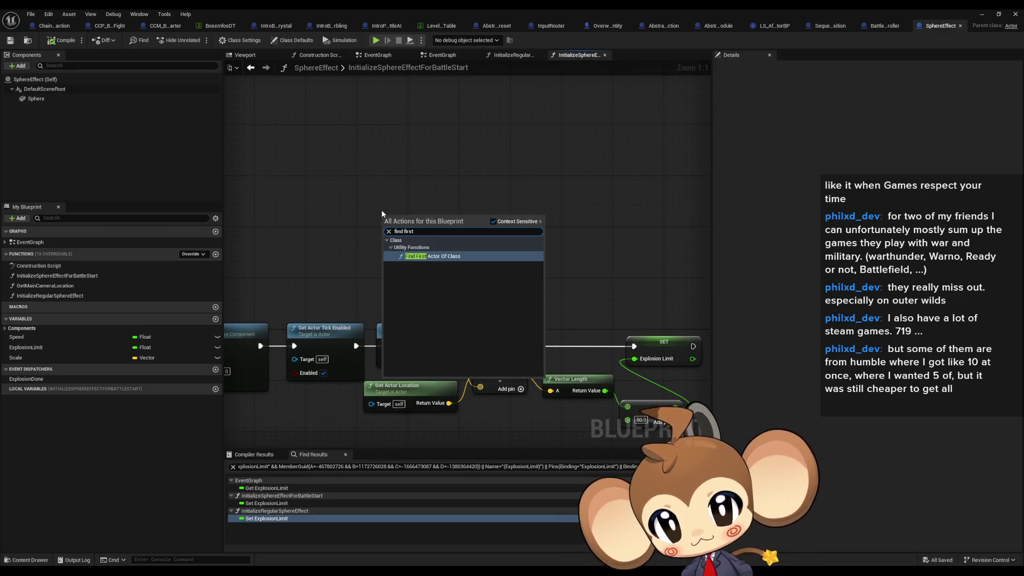
key(Return)
click(405, 265)
text(seq)
key(BackSpace)
key(BackSpace)
key(BackSpace)
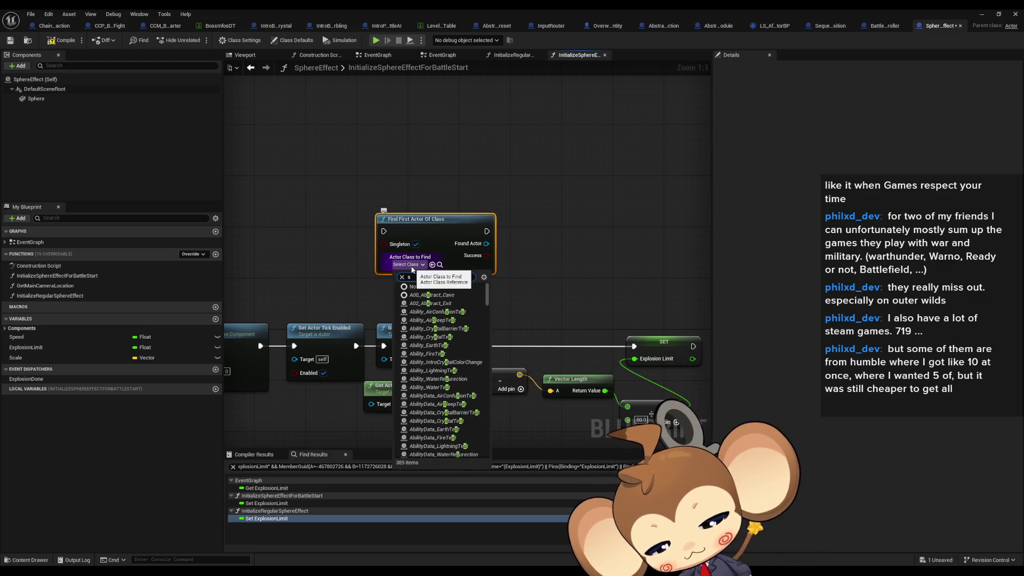
text(cam)
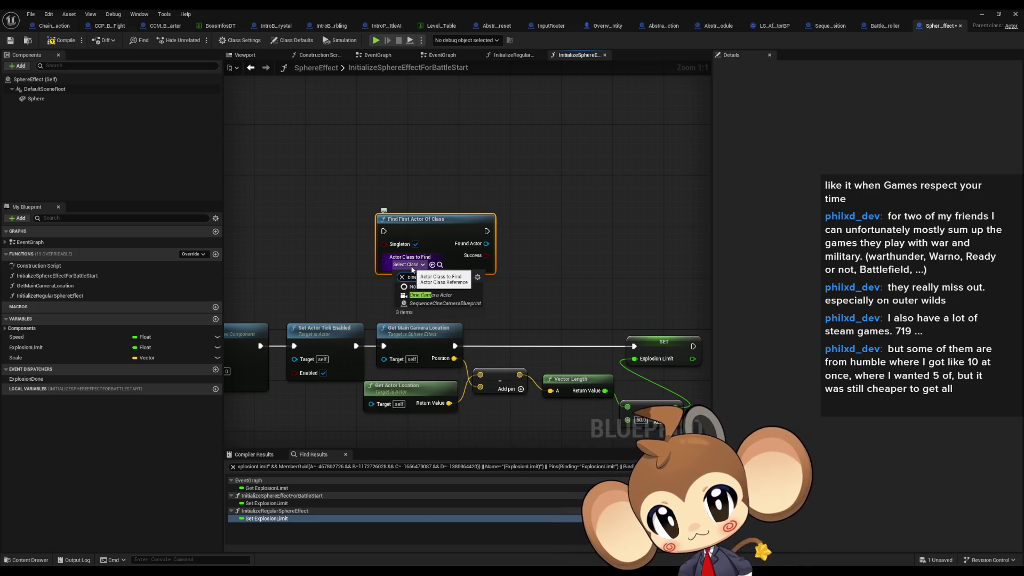
click(463, 303)
- Add a Branch driven by the Find First Actor Of Class Success output
drag(491, 255, 528, 257)
text(branch)
key(Return)
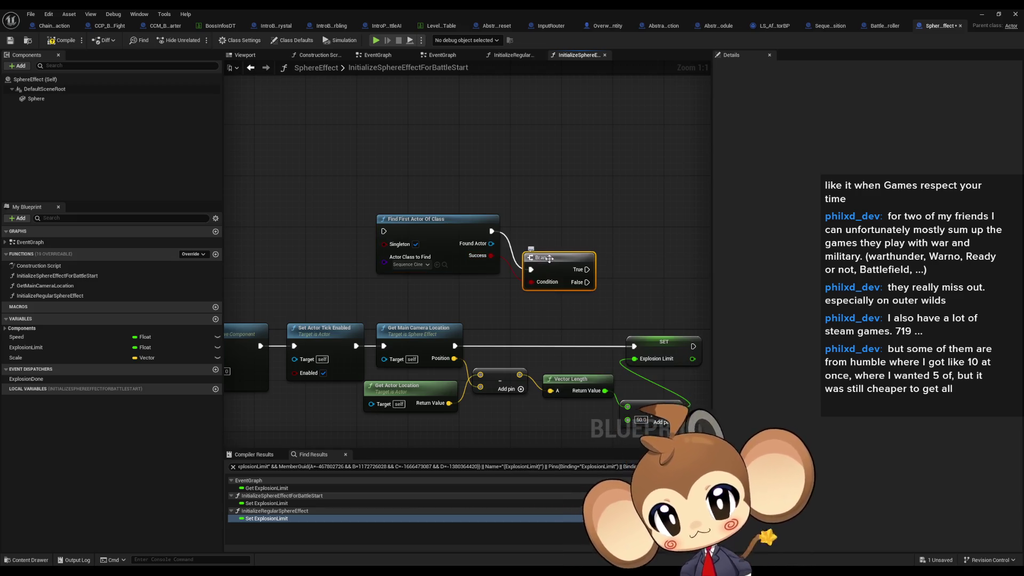
drag(578, 281, 539, 283)
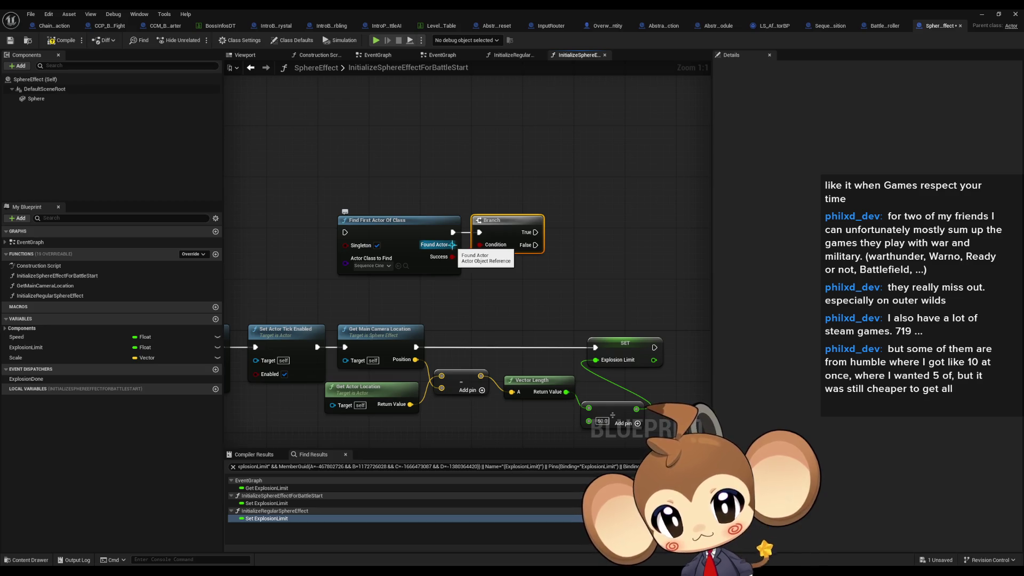
double_click(384, 339)
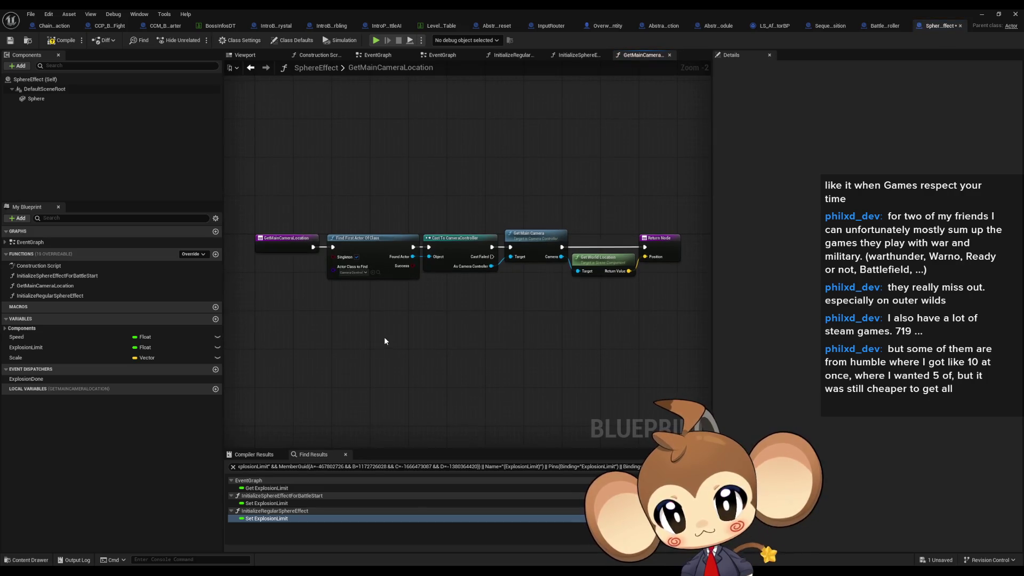
- Paste the Get World Location node from GetMainCameraLocation into the battle-start graph
scroll(385, 341, up, 2)
drag(511, 186, 545, 286)
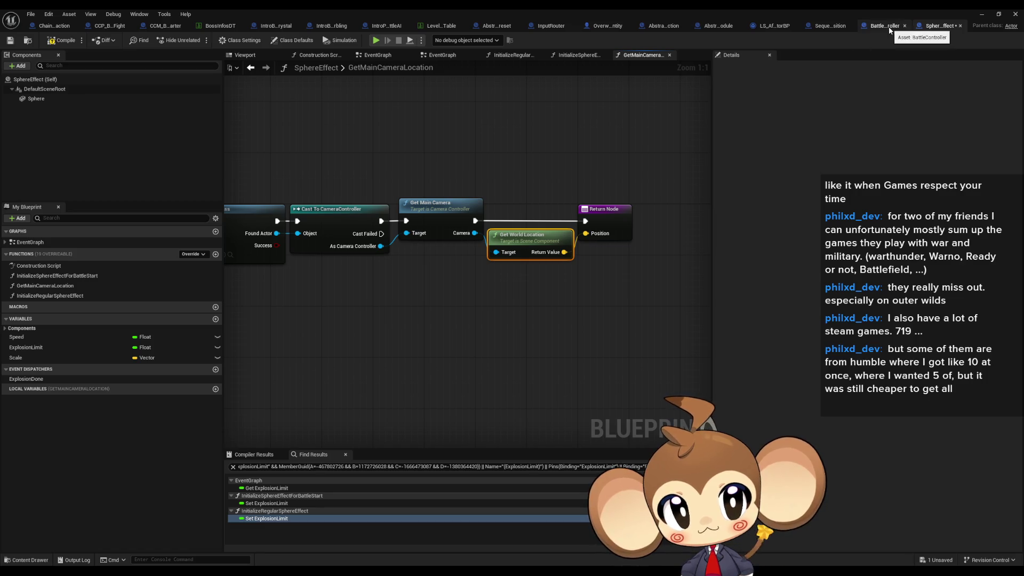
click(251, 67)
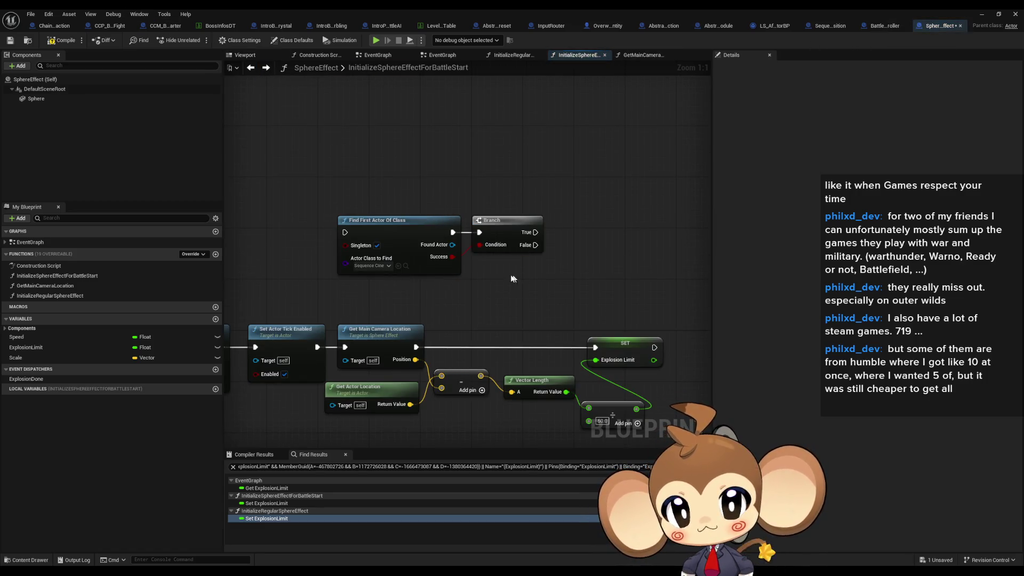
key(ctrl+v)
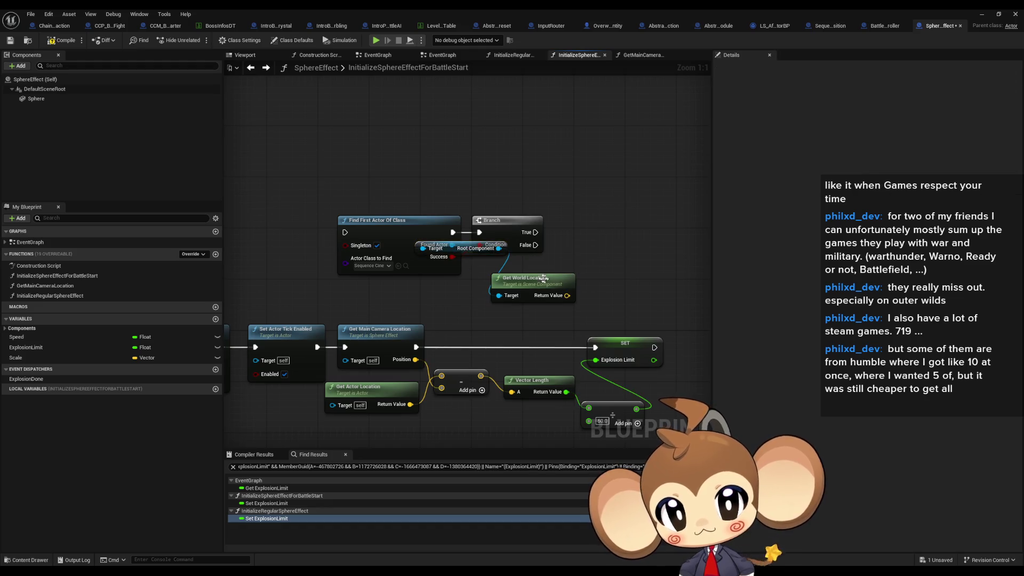
drag(465, 249, 439, 306)
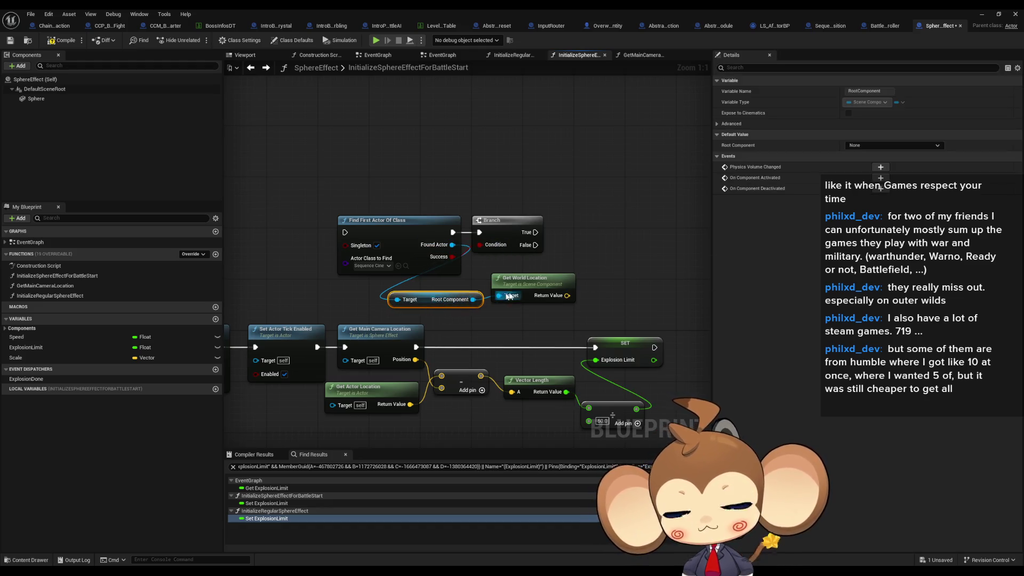
drag(525, 284, 526, 289)
click(411, 285)
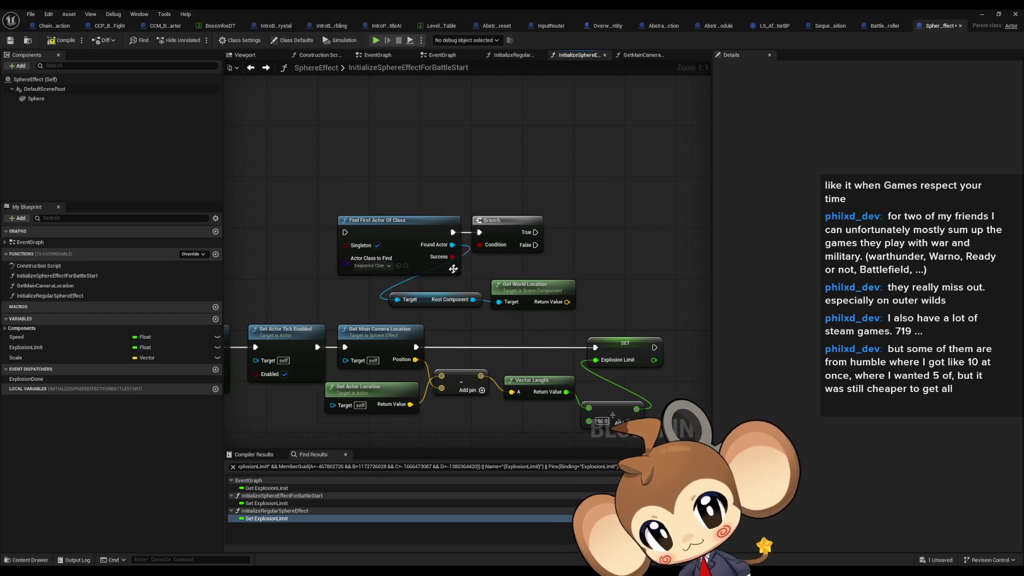
- Add Cast To SequenceCineCameraBlueprint on the Branch True path, fed by Found Actor
drag(456, 251, 499, 267)
text(cine)
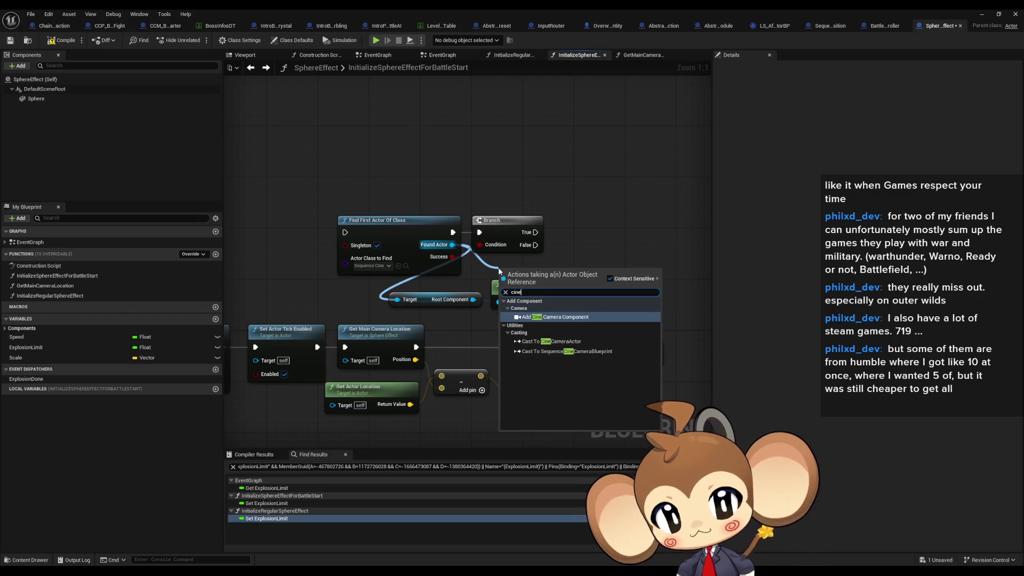
key(Down)
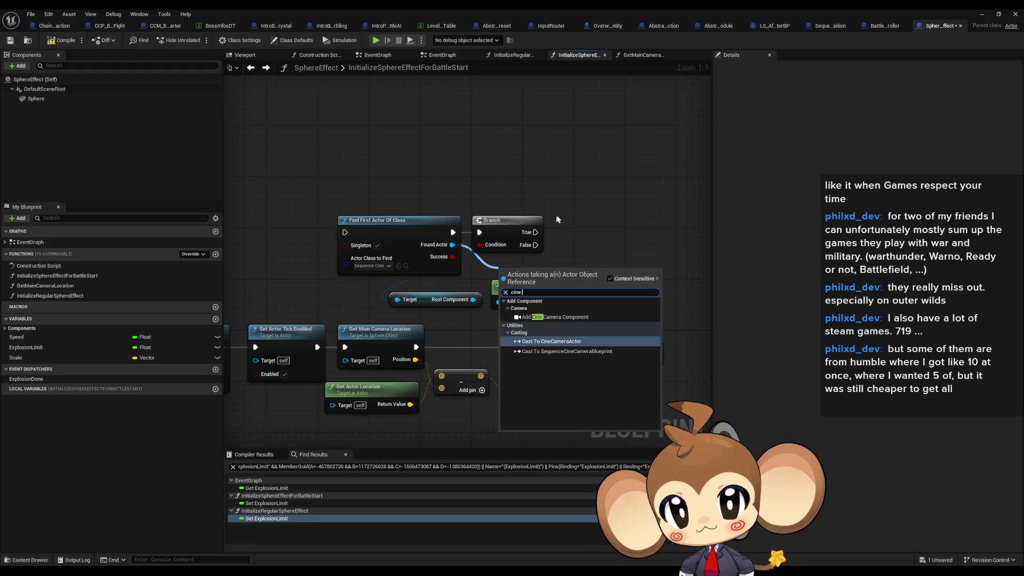
key(Escape)
drag(452, 245, 572, 248)
text(cast s)
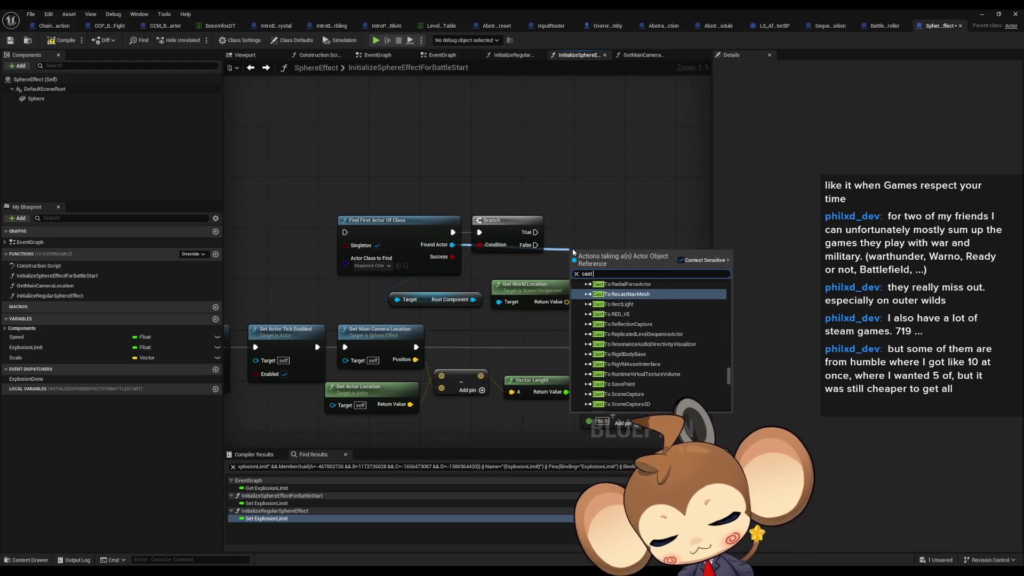
key(BackSpace)
key(BackSpace)
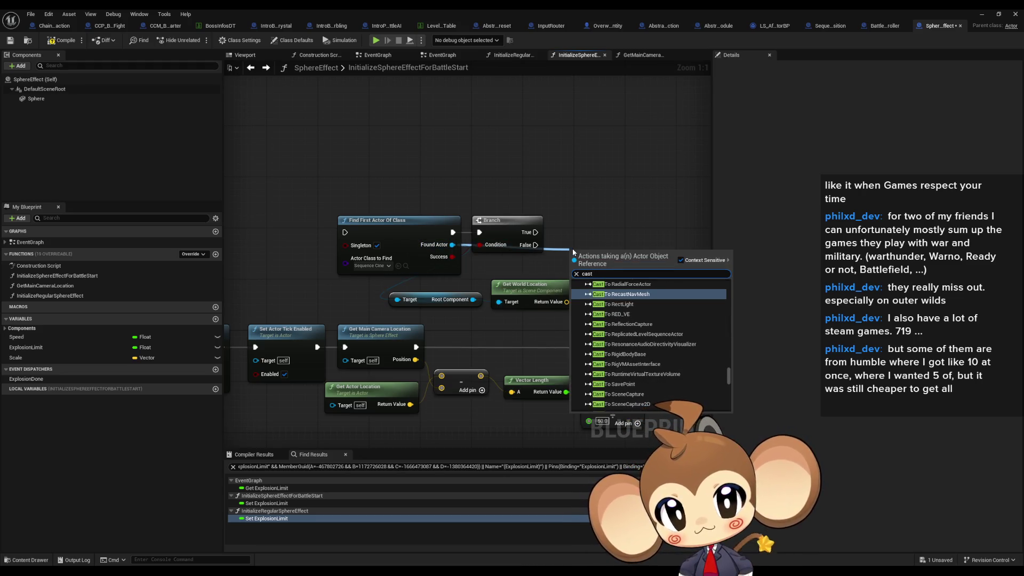
text( cine)
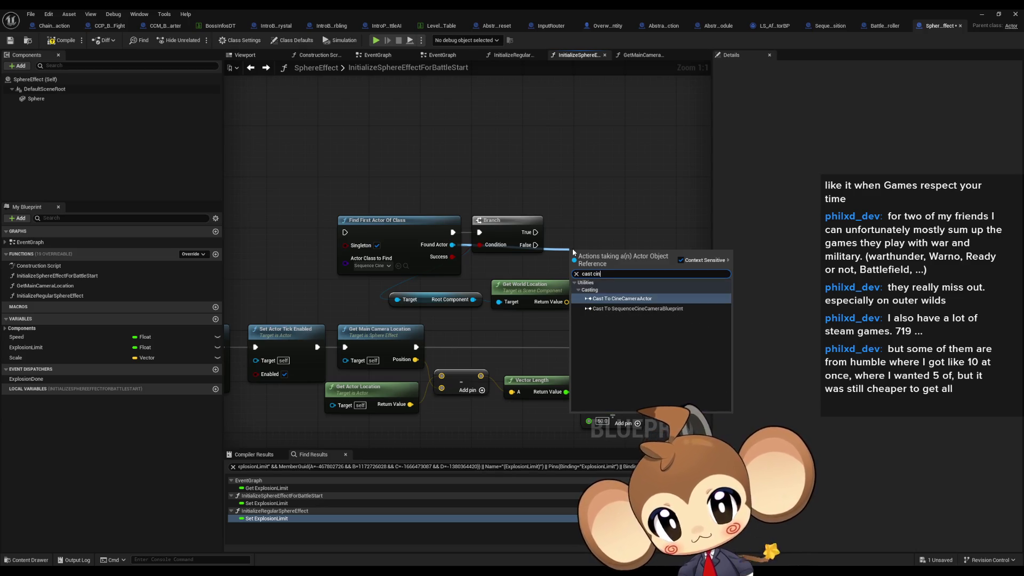
key(Return)
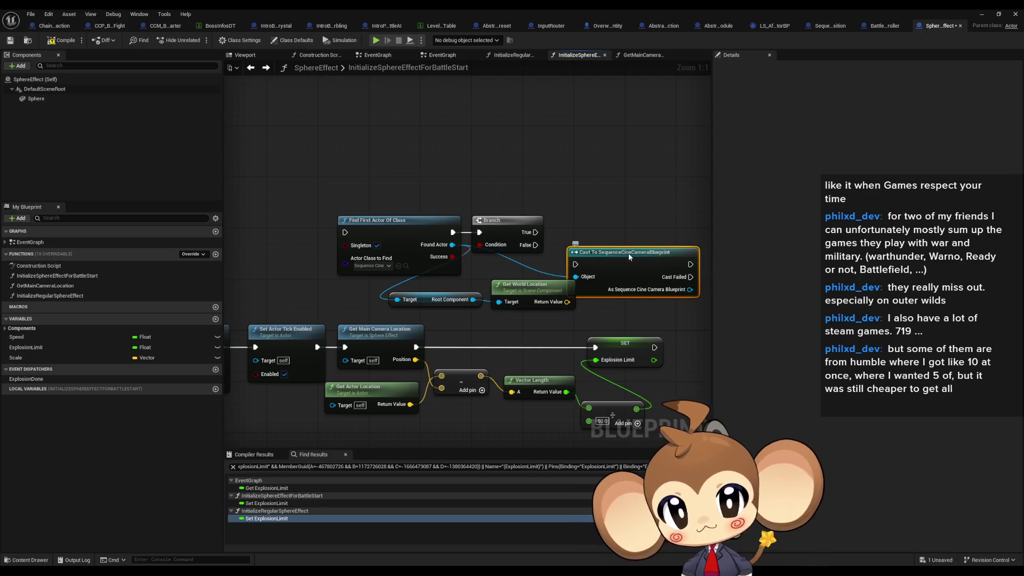
drag(569, 233, 535, 232)
mouse_move(452, 245)
mouse_down()
mouse_move(569, 245)
mouse_move(630, 273)
mouse_up()
- Get the cast result's Cine Camera and connect it to Get World Location's Target
text(cin)
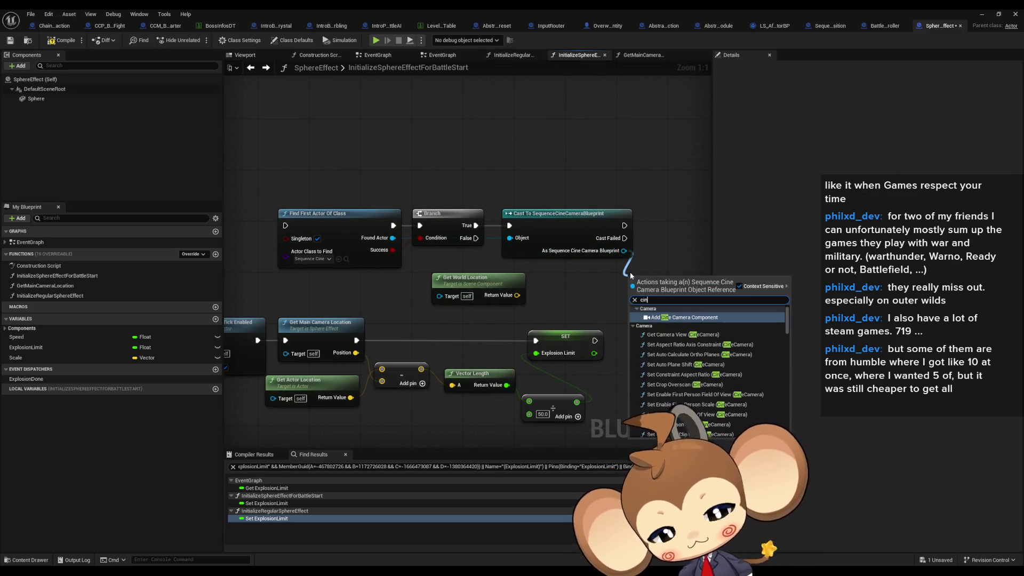
text(e cam get)
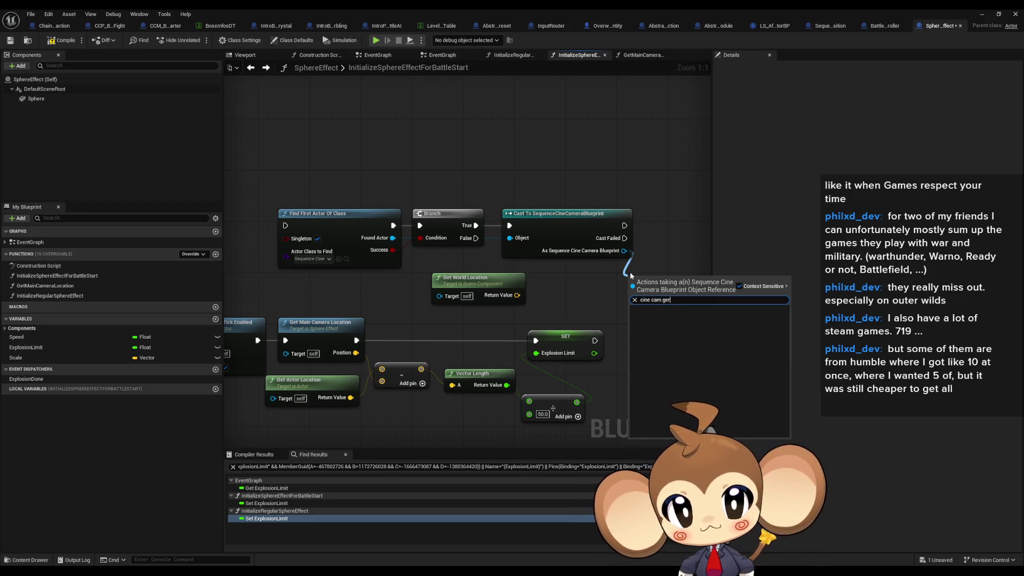
scroll(725, 371, down, 10)
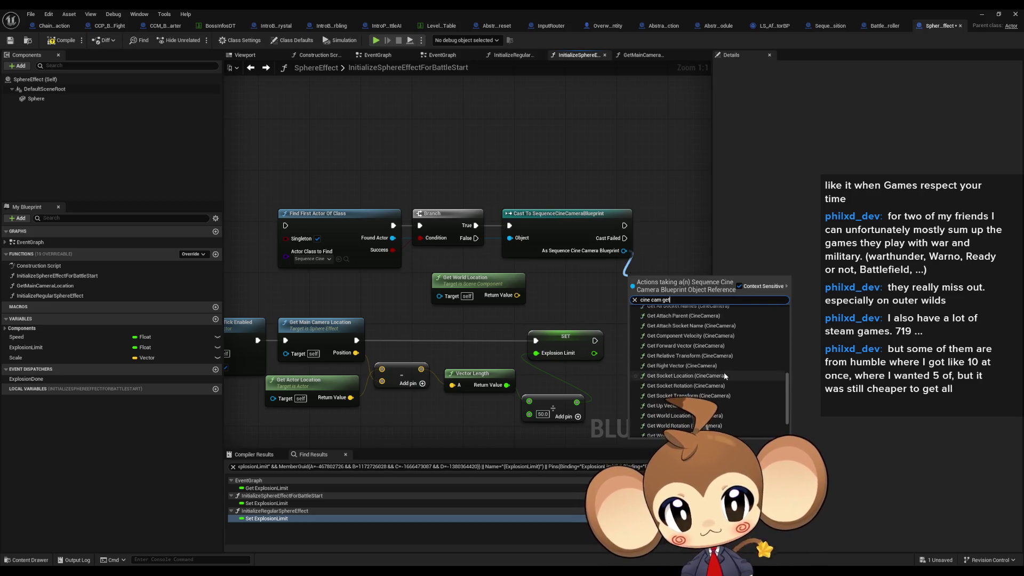
click(660, 433)
drag(699, 280, 439, 295)
double_click(350, 324)
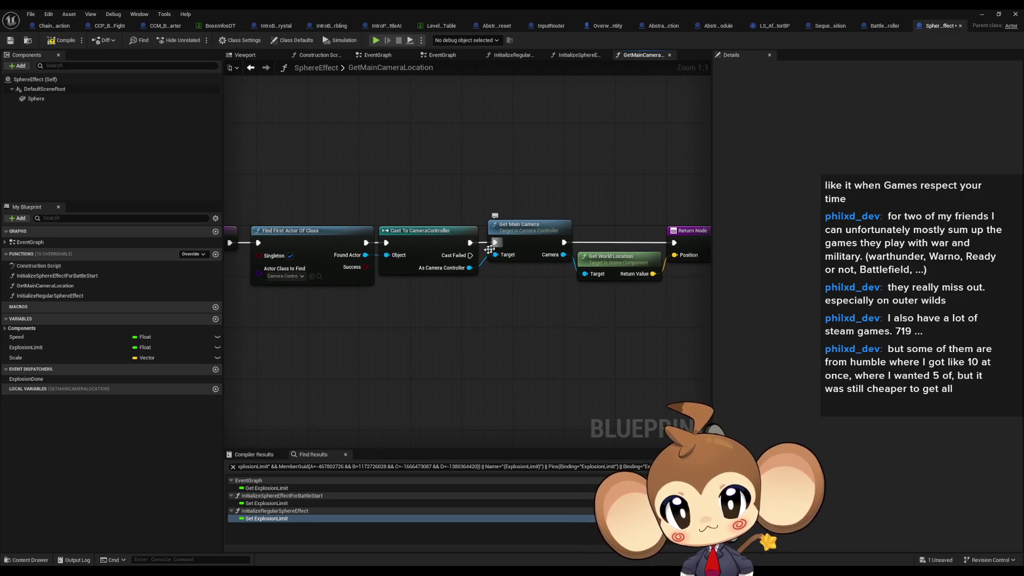
double_click(540, 238)
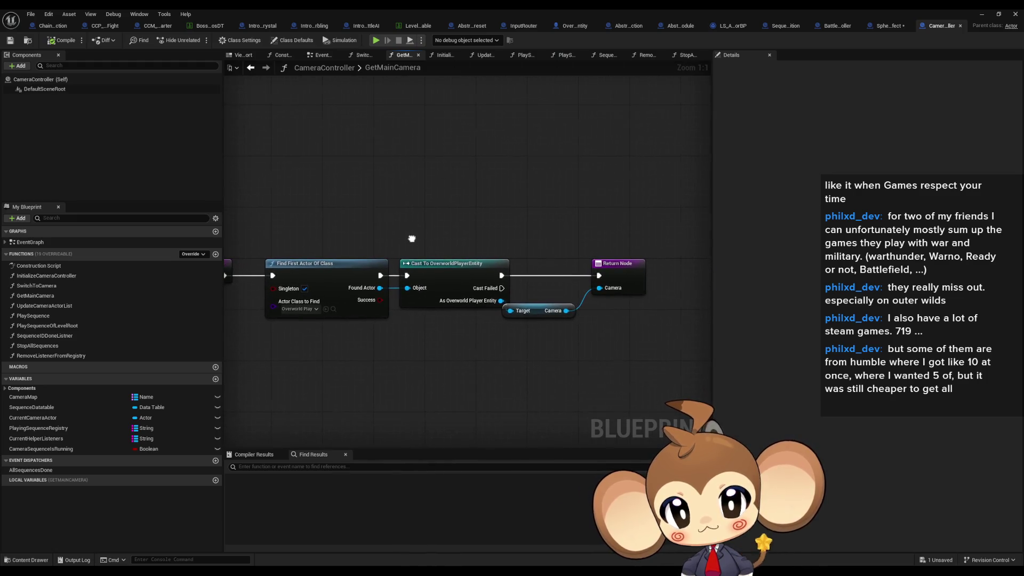
- Back in the battle-start graph, place Get World Location beside the Get Cine Camera node
click(881, 26)
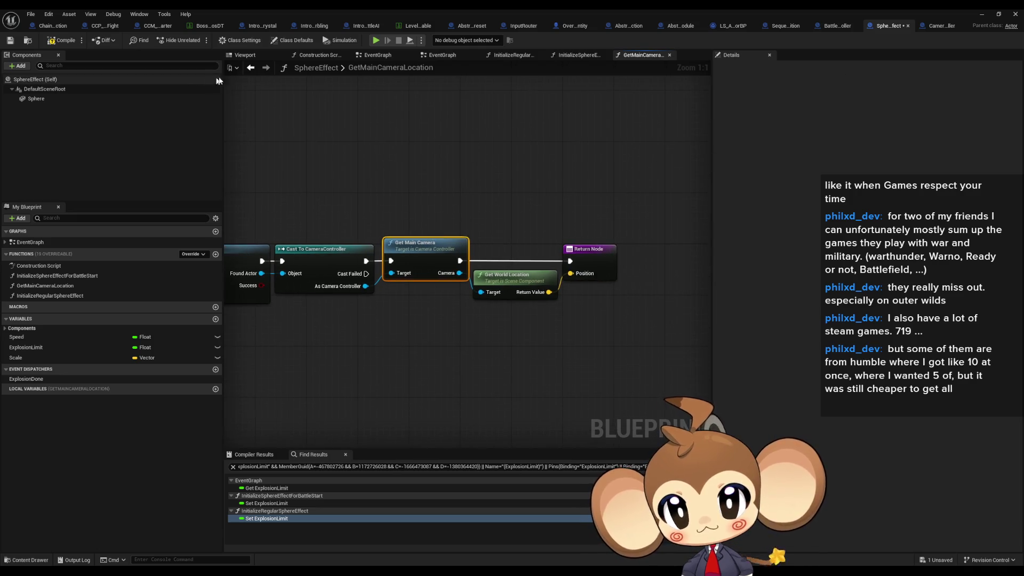
click(251, 68)
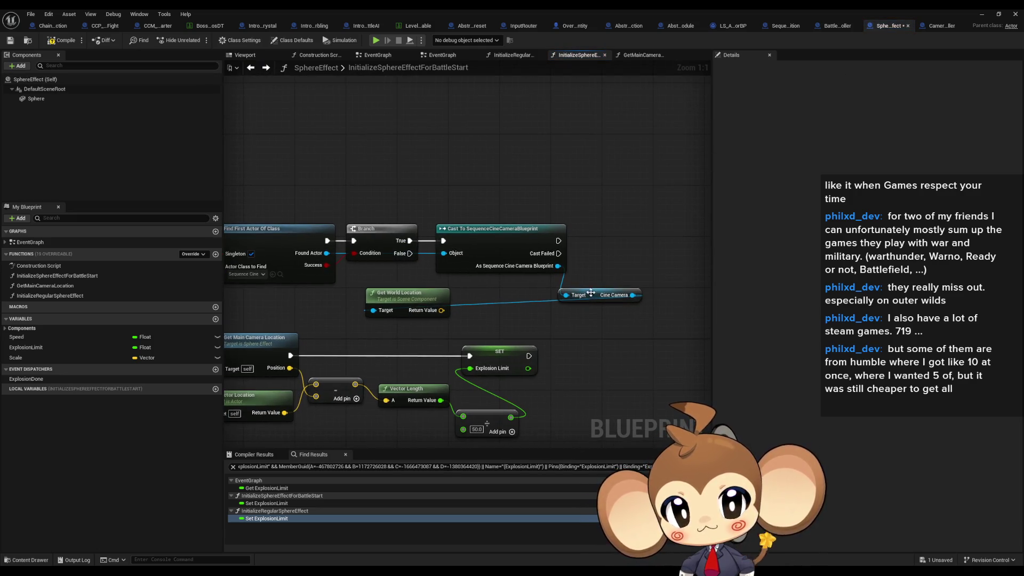
drag(407, 291, 688, 278)
drag(425, 267, 593, 250)
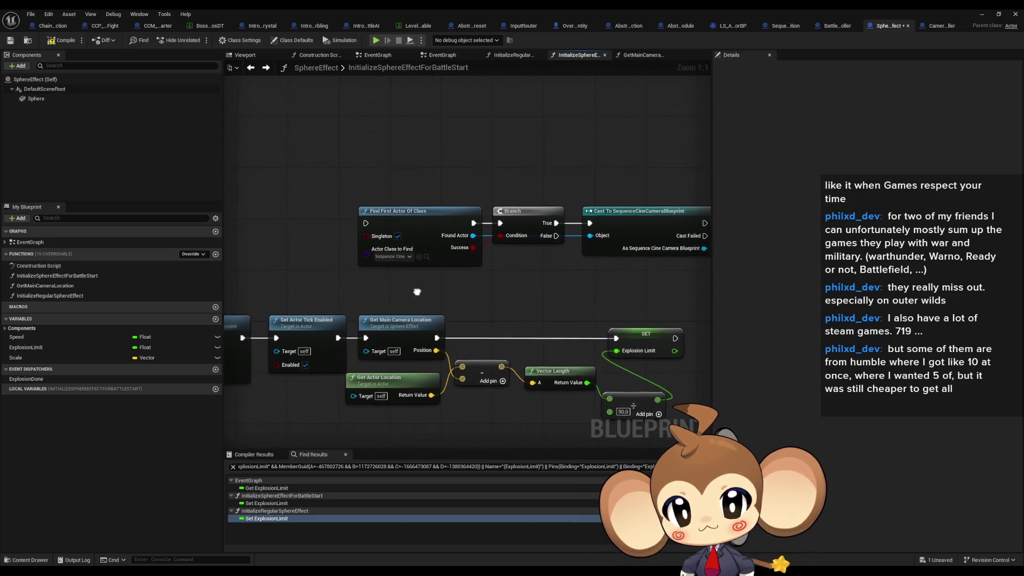
drag(426, 290, 366, 274)
- Move the camera-distance nodes down-right and wire Branch False to Get Main Camera Location
mouse_move(248, 271)
mouse_down()
mouse_move(526, 407)
mouse_move(530, 390)
mouse_up()
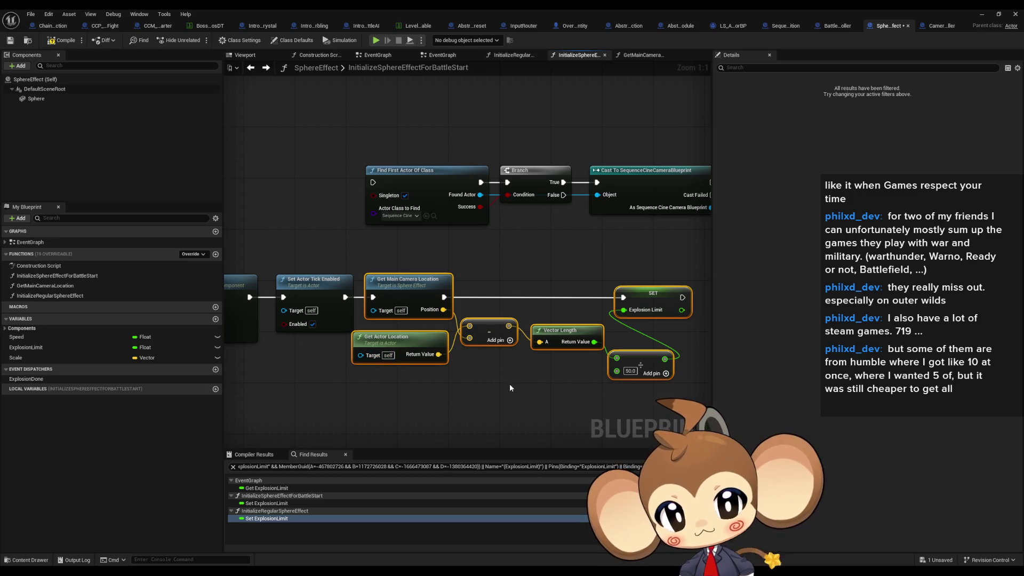
mouse_move(511, 383)
mouse_down()
mouse_move(562, 377)
mouse_move(523, 374)
mouse_up()
scroll(471, 352, down, 2)
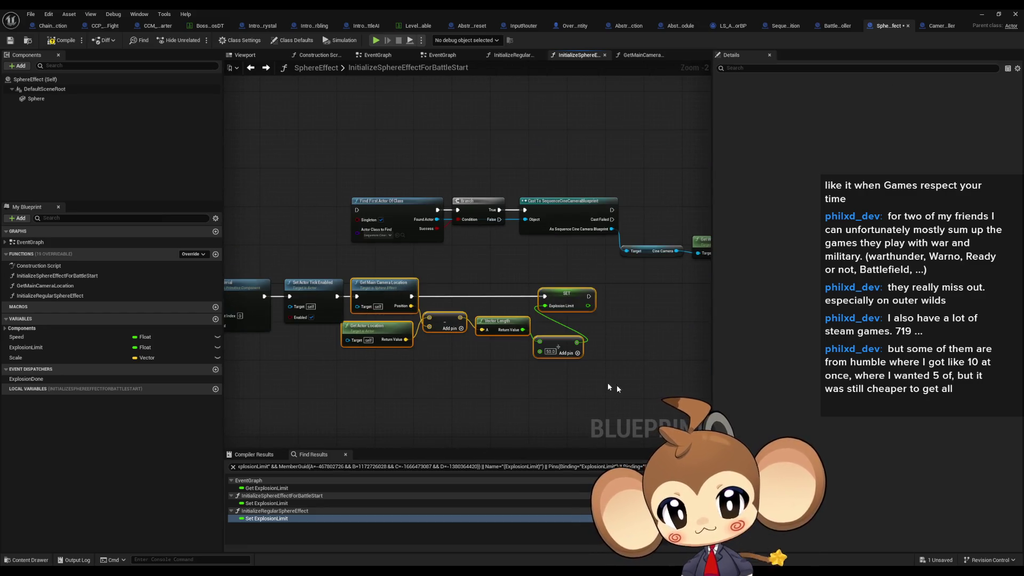
mouse_move(395, 297)
mouse_down()
mouse_move(478, 363)
mouse_move(535, 375)
mouse_up()
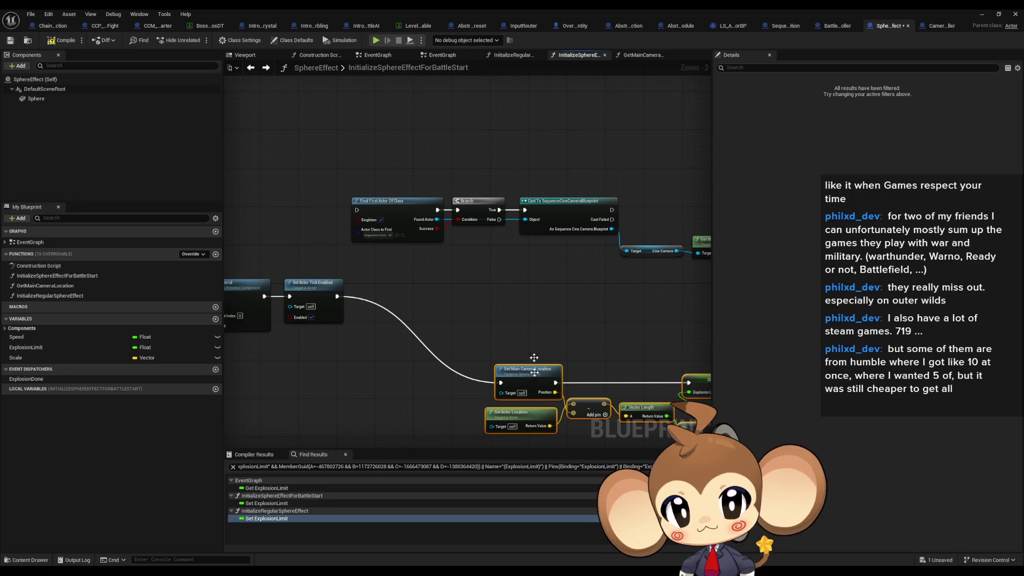
drag(498, 222, 502, 376)
click(535, 324)
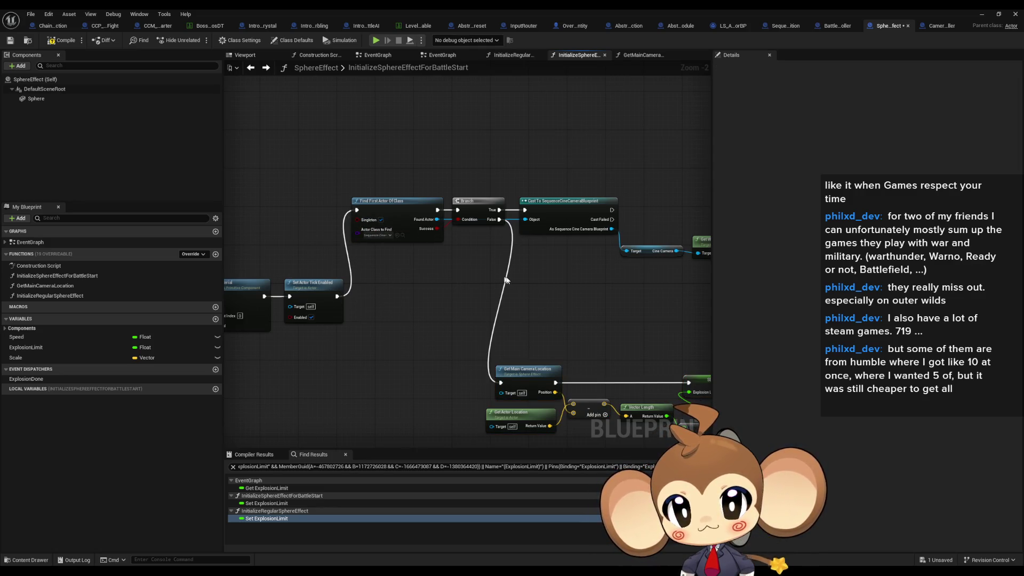
drag(574, 283, 427, 248)
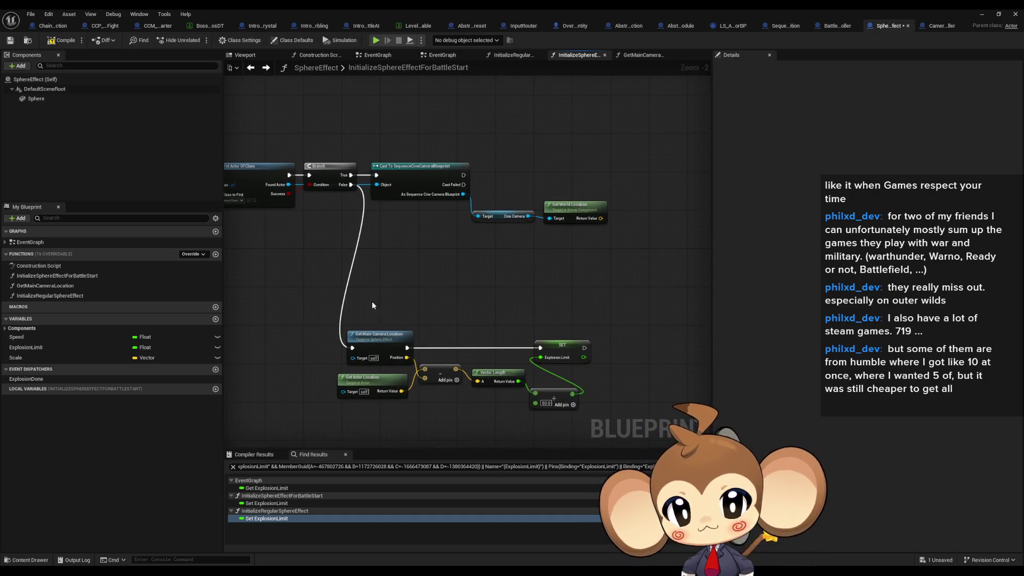
- Duplicate the distance nodes and wire the Cast success output into the new SET Explosion Limit
drag(442, 399, 555, 361)
key(ctrl+c)
key(ctrl+v)
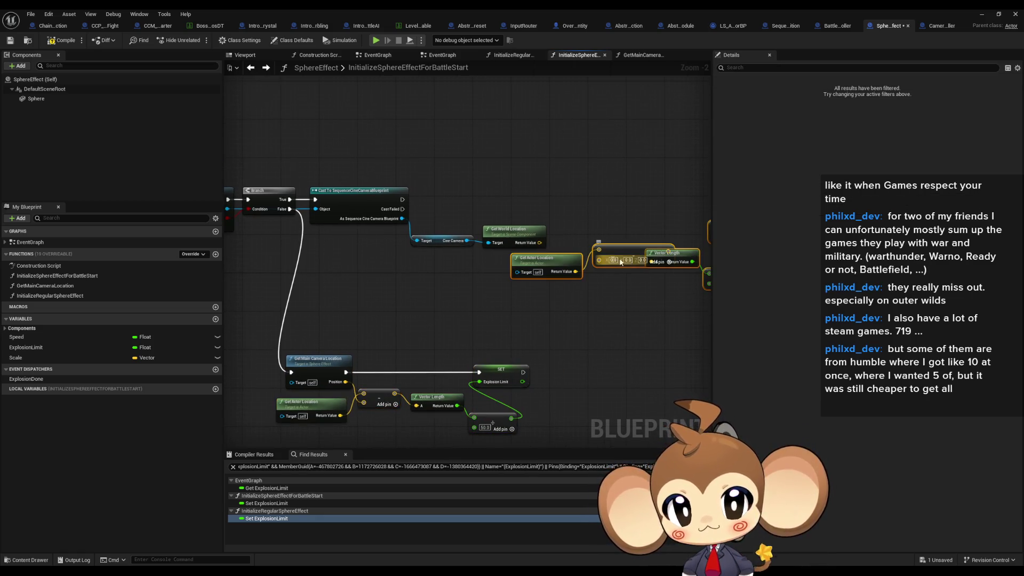
drag(538, 244, 464, 245)
drag(640, 229, 500, 222)
drag(332, 203, 327, 200)
click(443, 206)
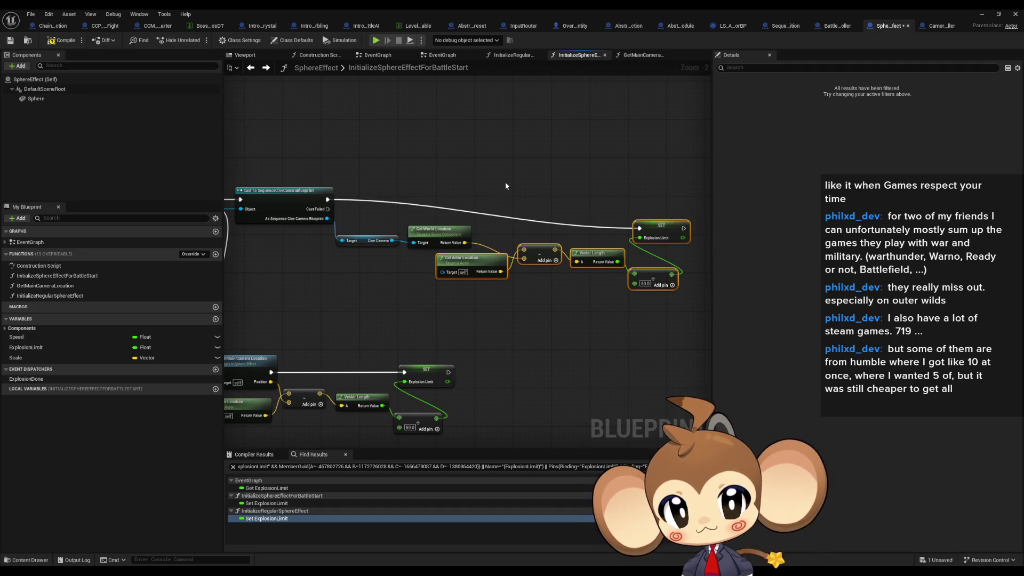
- Tidy the graph by lining up the new SET and moving the fallback nodes up near the Branch
drag(650, 223, 668, 210)
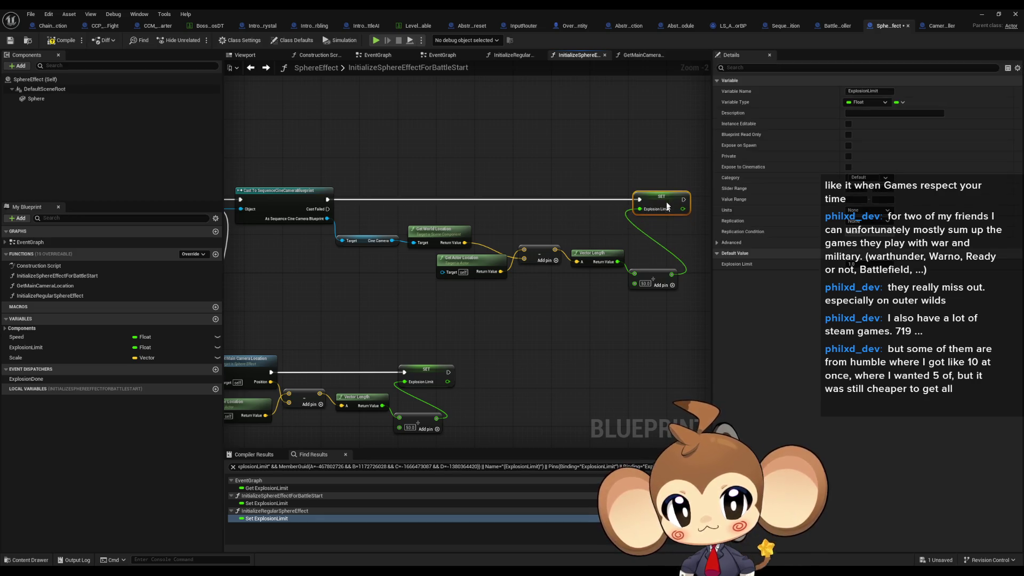
click(663, 256)
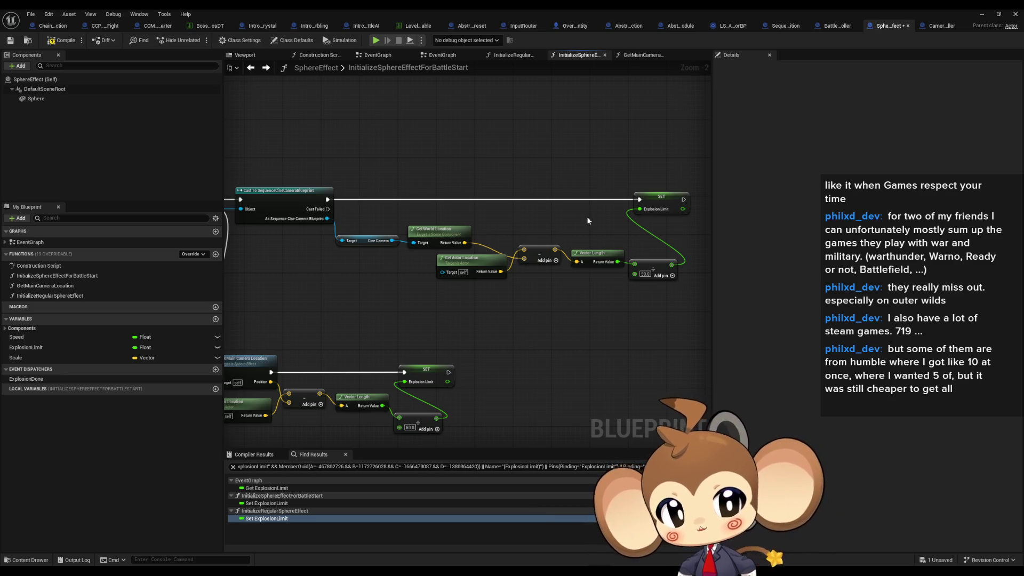
drag(527, 212, 586, 186)
drag(278, 291, 567, 389)
drag(499, 337, 521, 283)
click(571, 284)
mouse_move(658, 284)
mouse_down()
mouse_move(528, 304)
mouse_move(530, 322)
mouse_move(600, 330)
mouse_up()
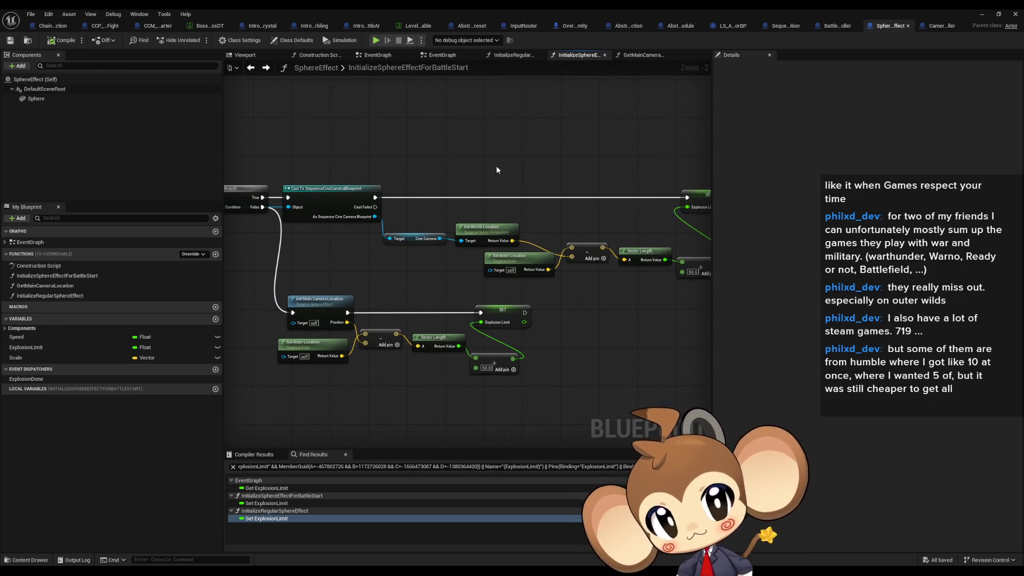
drag(496, 169, 647, 176)
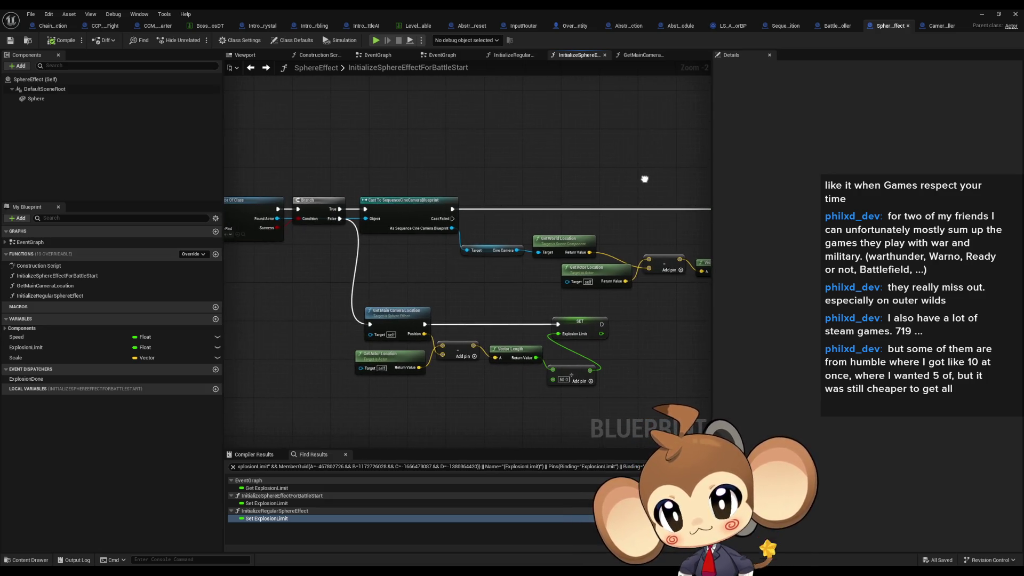
- Close the Blueprint editor and load the VoidLevel map from Maps > Intro
click(982, 14)
double_click(544, 475)
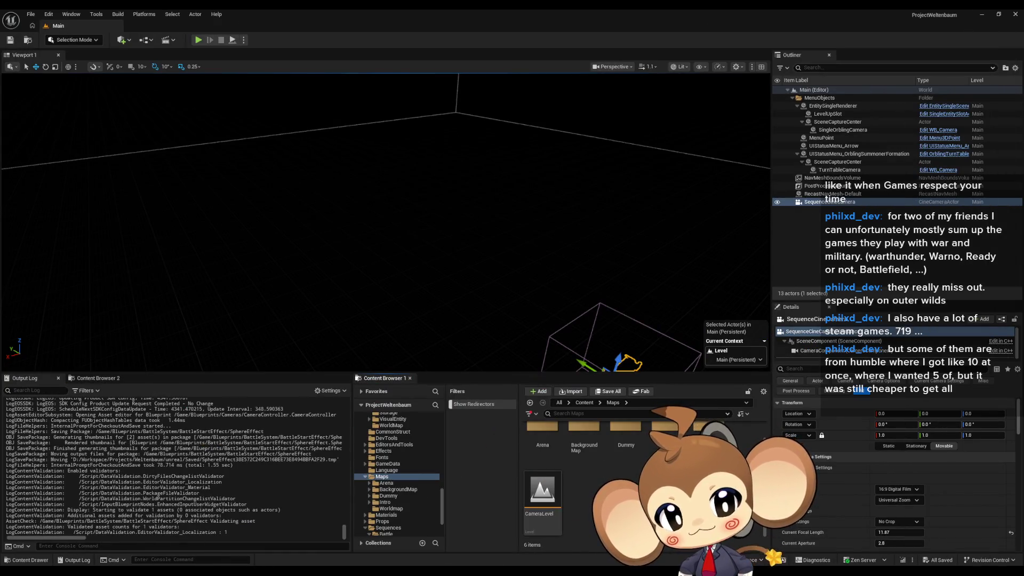
double_click(667, 435)
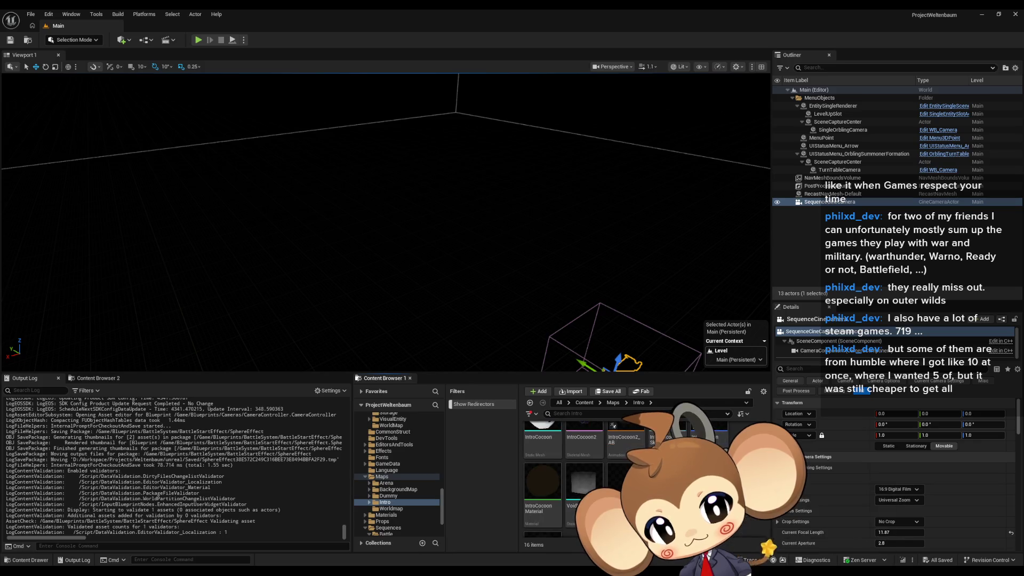
double_click(667, 493)
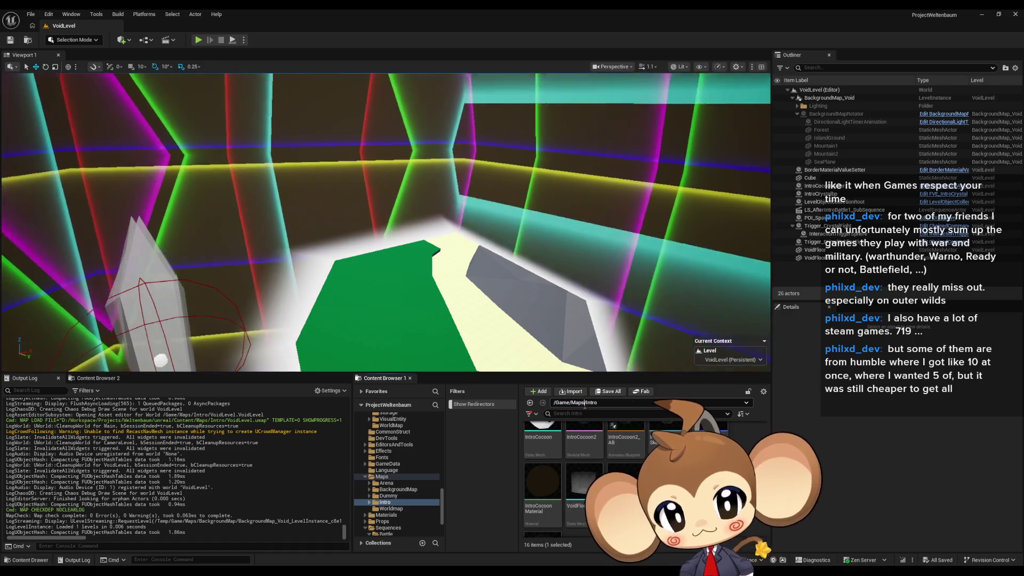
- Go to /Game and open LS_AfterIntroBattle1_SubSequence from Sequences/Void
click(688, 403)
text(/Game)
key(Return)
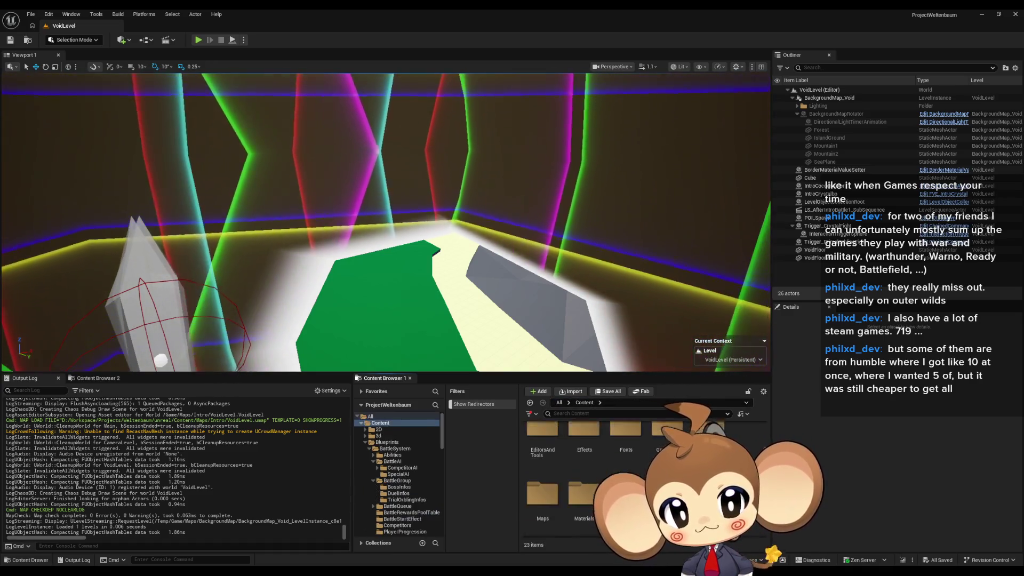
double_click(626, 451)
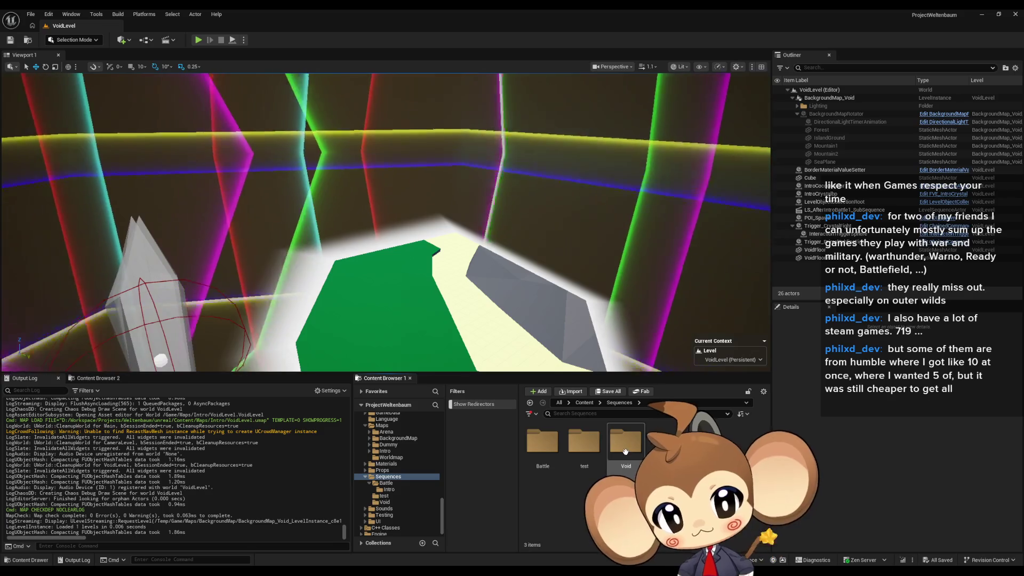
click(550, 442)
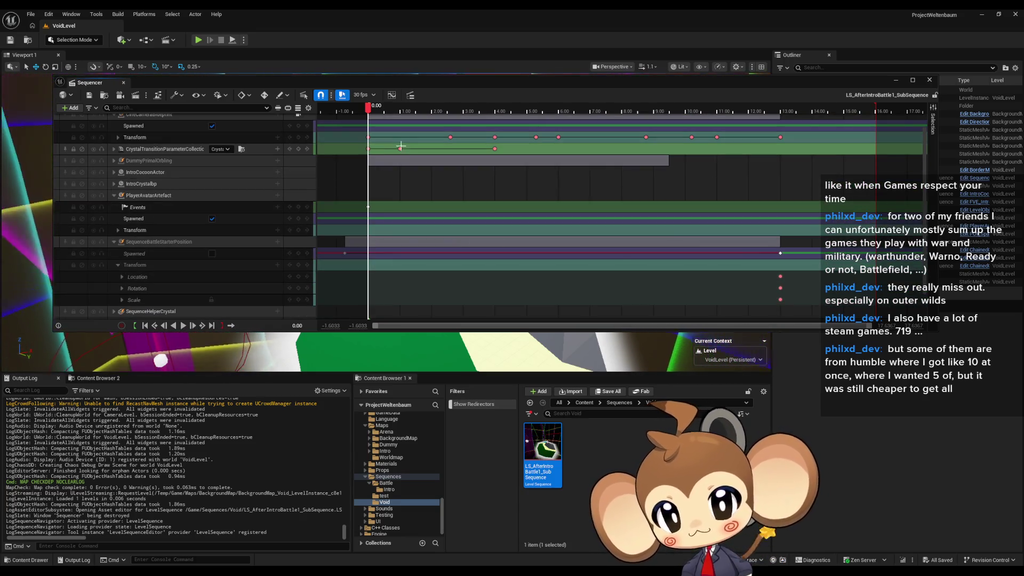
- Set the playhead to 14.30 and select the SequenceBattleStarterPosition track
drag(368, 110, 822, 110)
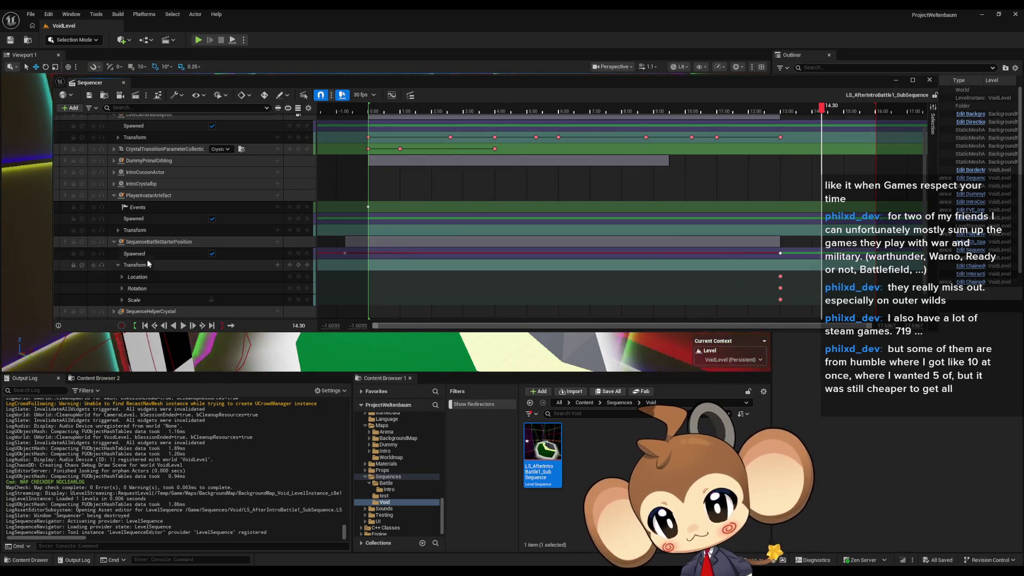
click(163, 241)
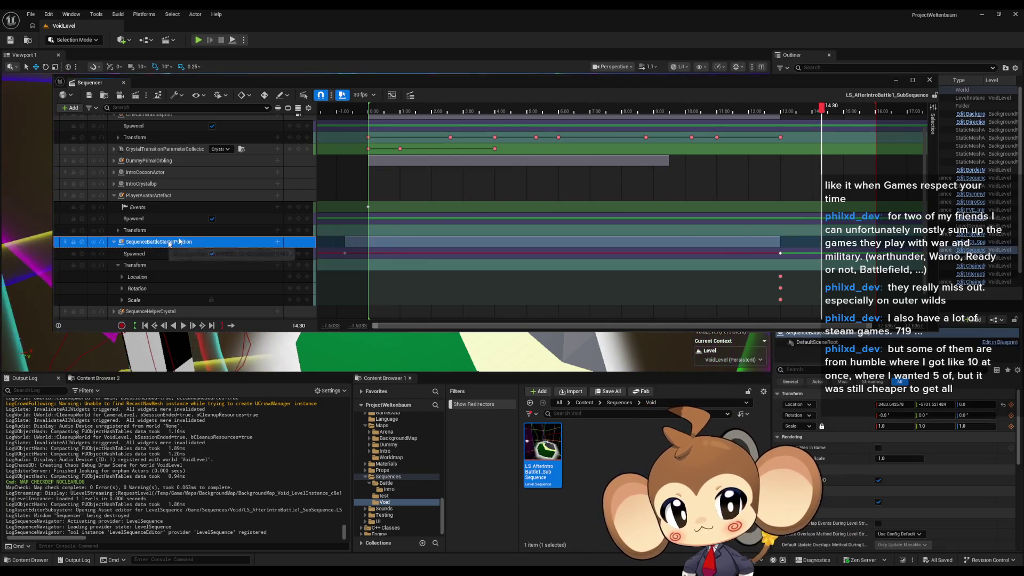
mouse_move(475, 84)
mouse_down()
mouse_move(472, 283)
mouse_move(448, 347)
mouse_up()
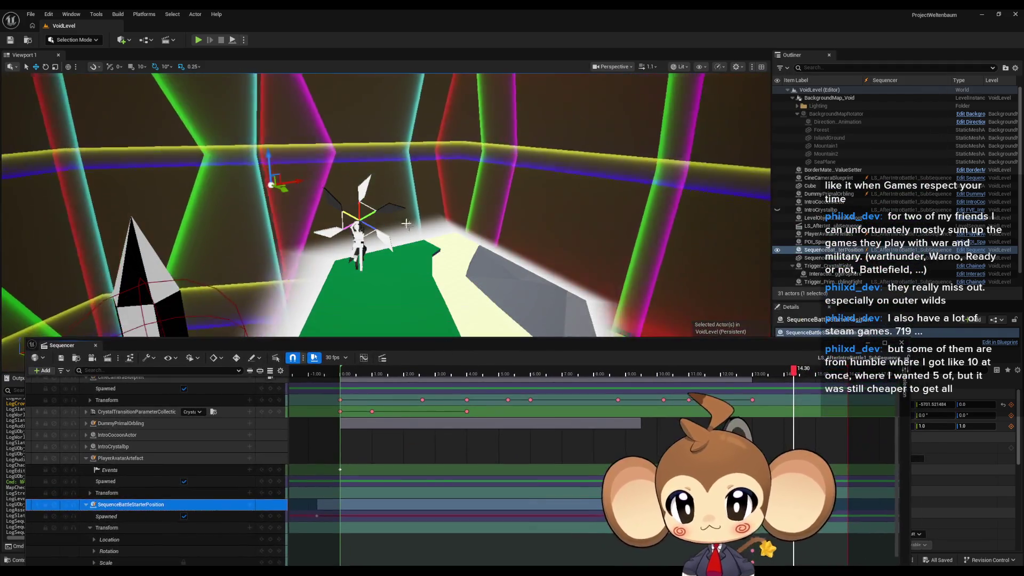
scroll(444, 126, up, 5)
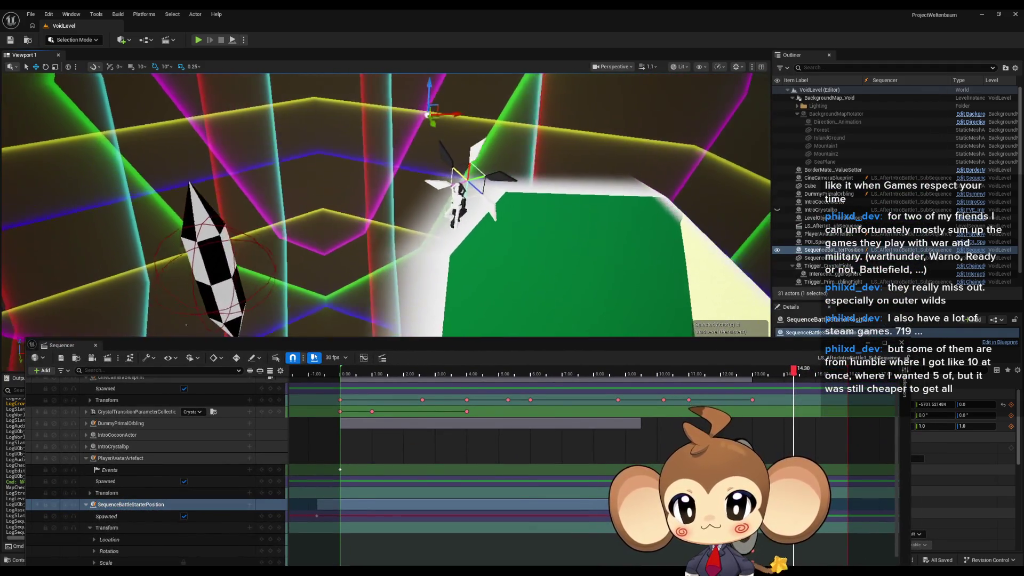
- Drag SequenceBattleStarterPosition to 1713.6, -583.26, 0.0 and orbit to check its placement
mouse_move(444, 126)
mouse_down()
mouse_move(434, 127)
mouse_move(413, 299)
mouse_move(343, 286)
mouse_move(348, 265)
mouse_move(334, 237)
mouse_move(353, 299)
mouse_move(318, 129)
mouse_move(304, 137)
mouse_move(316, 111)
mouse_move(432, 206)
mouse_up()
drag(428, 165, 425, 188)
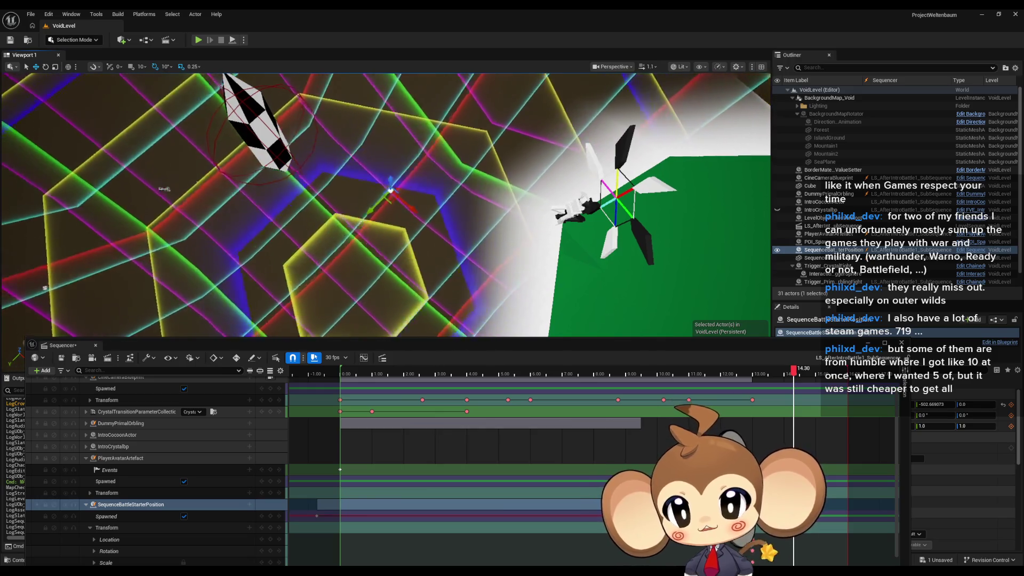
drag(426, 188, 416, 192)
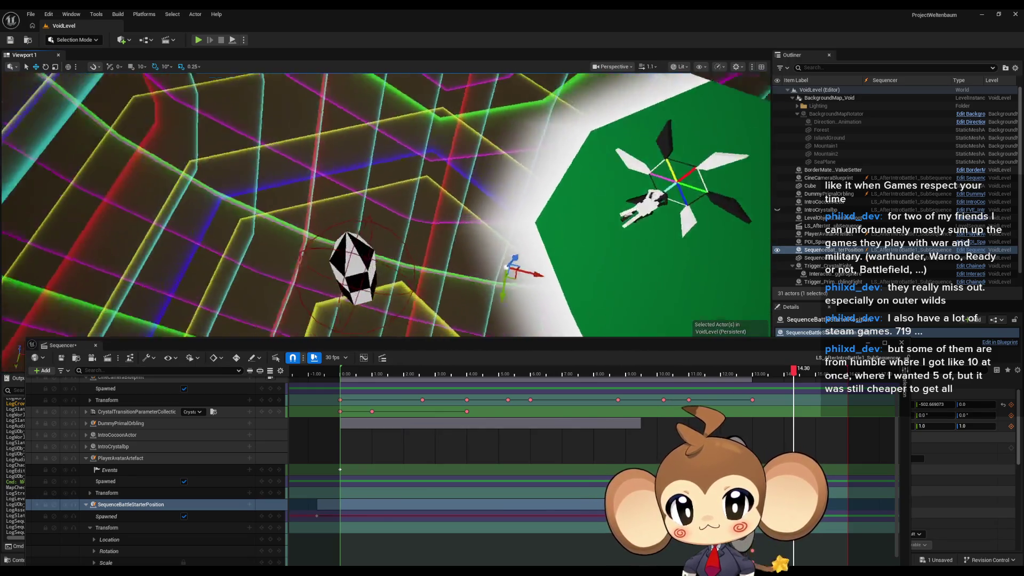
drag(465, 229, 408, 238)
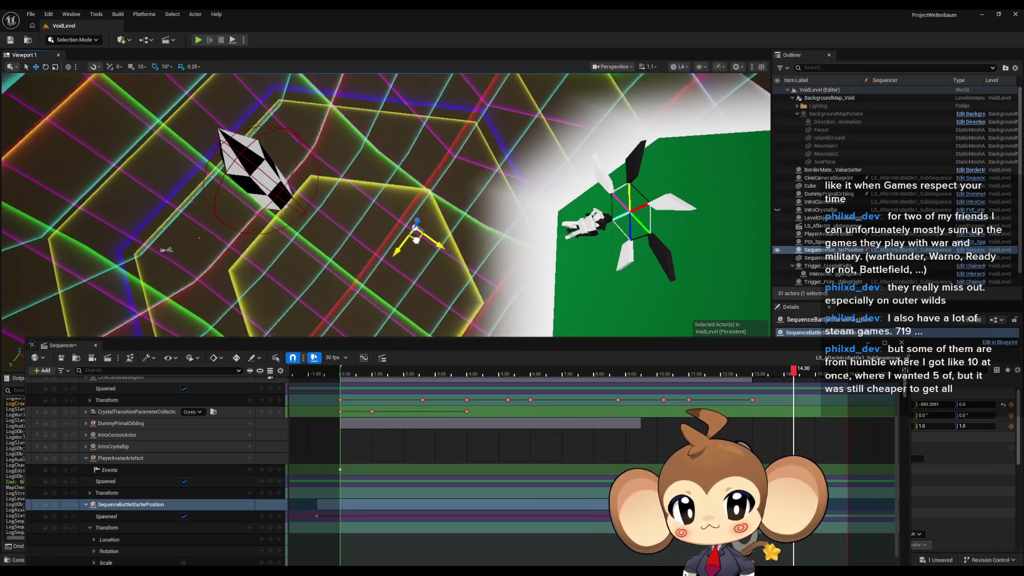
mouse_move(395, 255)
mouse_down()
mouse_move(433, 252)
mouse_move(434, 265)
mouse_up()
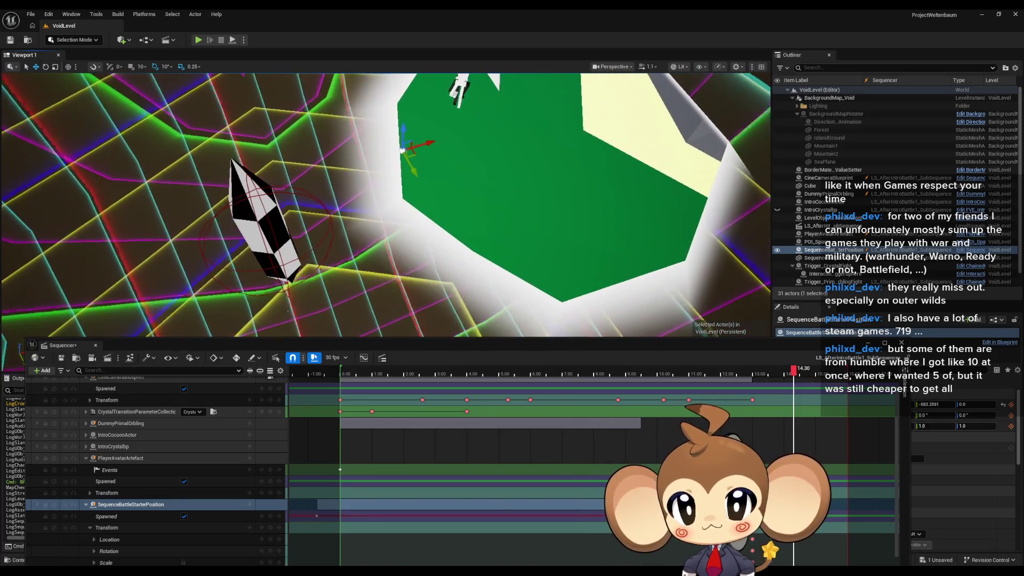
drag(726, 351, 564, 347)
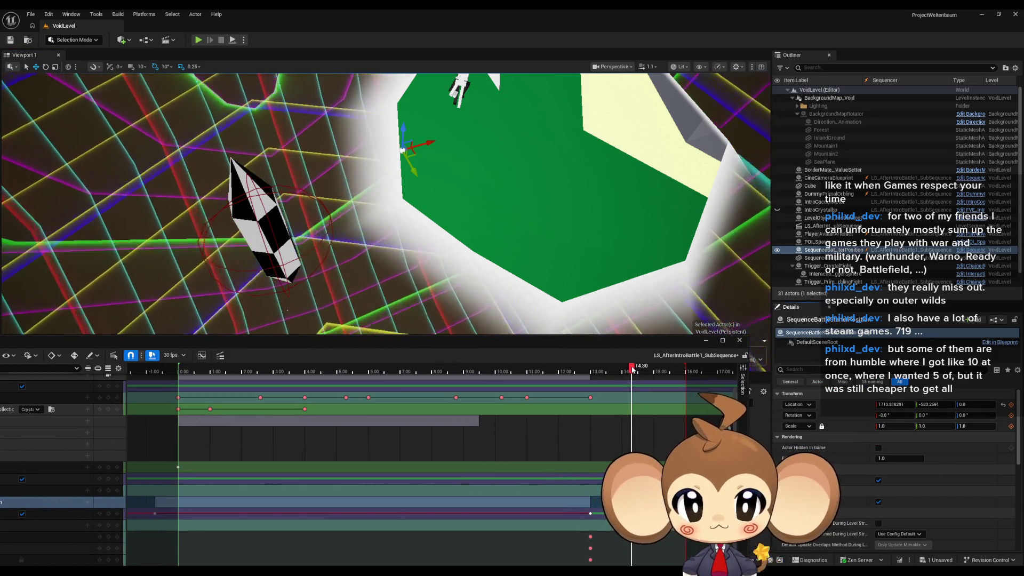
- Step the sequence a frame back and forth, check the Location value, and dock Sequencer below the viewport
click(594, 373)
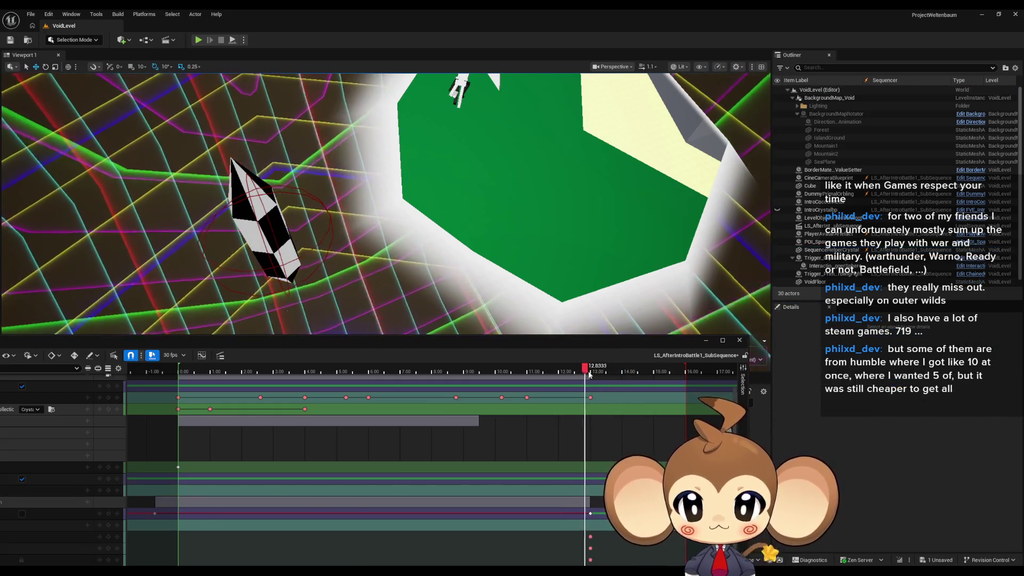
drag(591, 376, 593, 375)
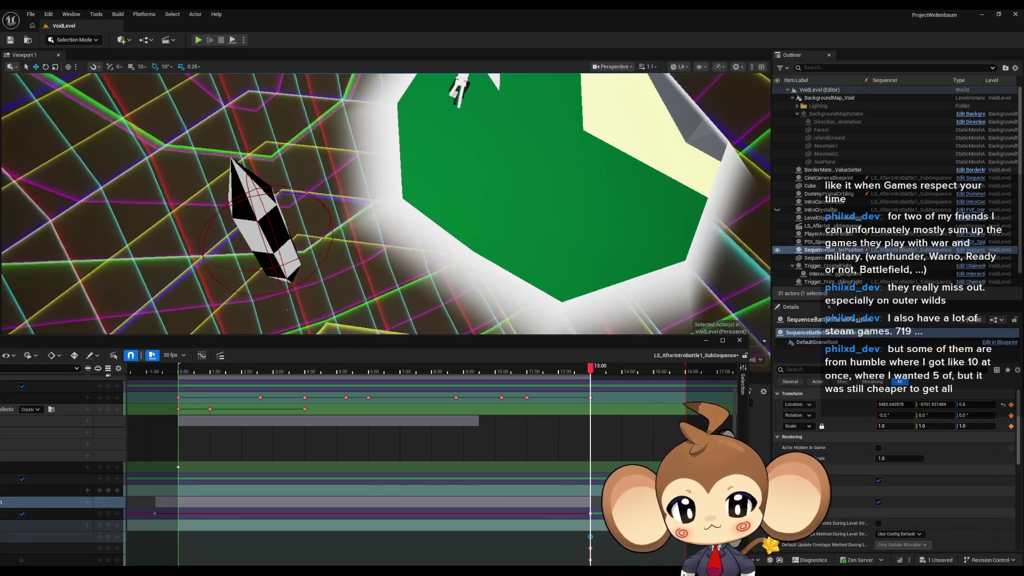
right_click(834, 406)
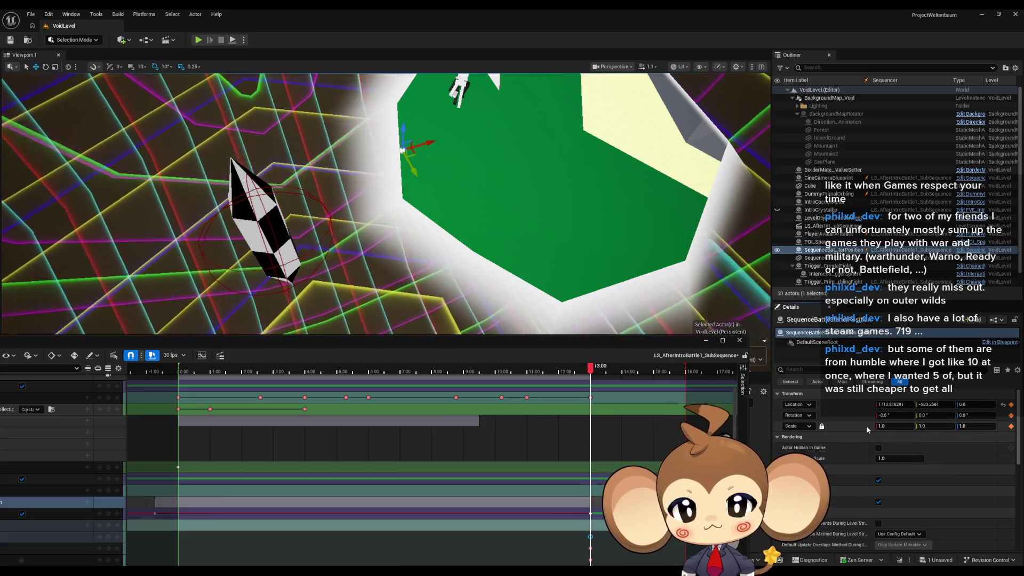
mouse_move(419, 345)
mouse_down()
mouse_move(458, 282)
mouse_move(477, 274)
mouse_up()
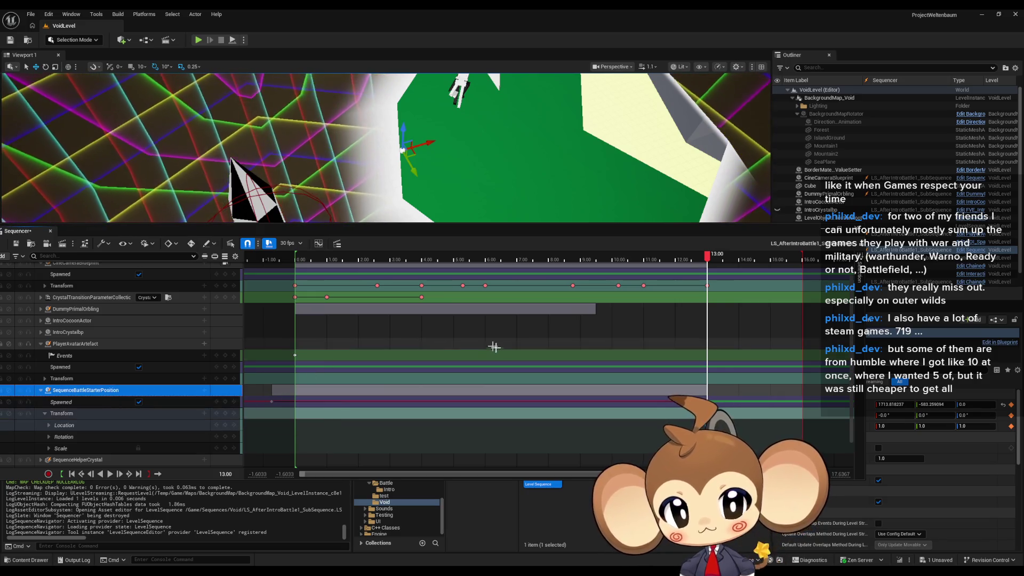
- Close Sequencer and load the Main level from the Content root, answering the save prompt
click(824, 231)
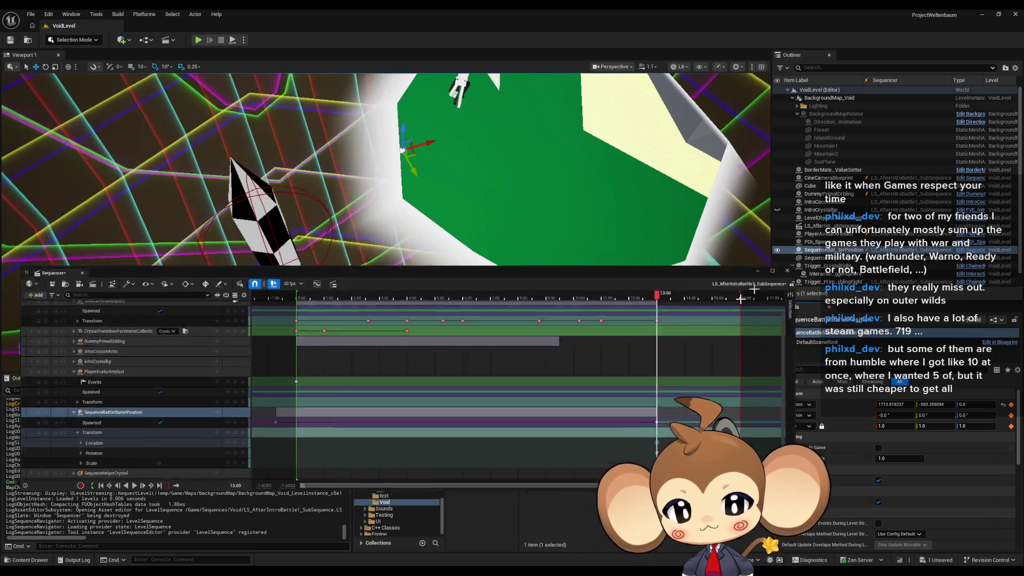
click(585, 403)
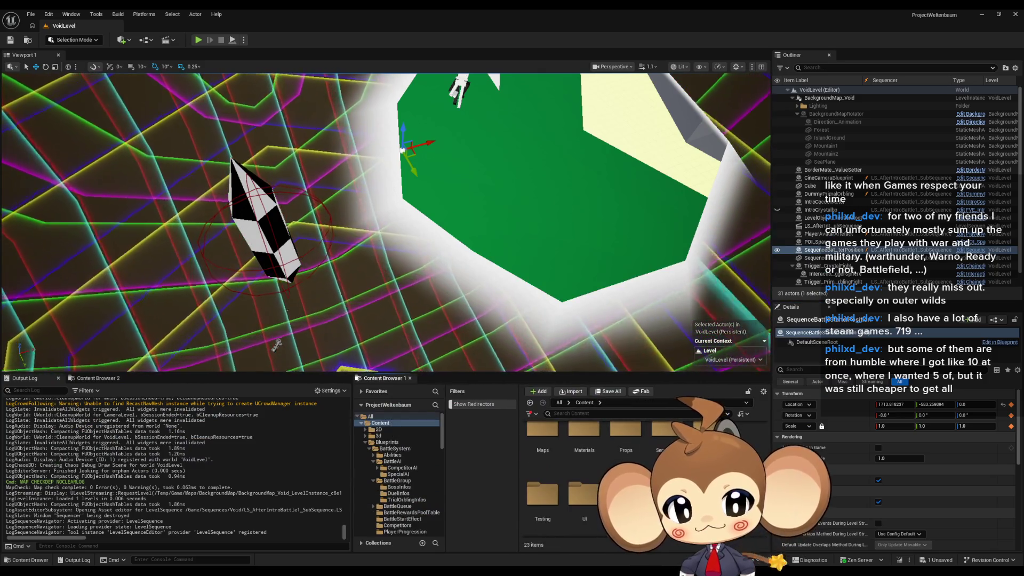
click(608, 391)
click(536, 384)
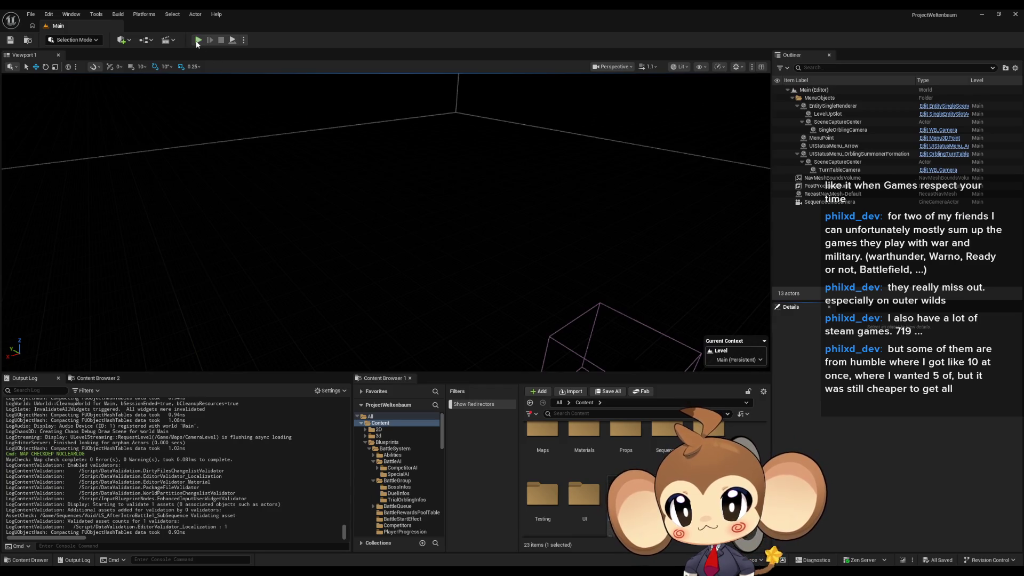
- Run and stop a Play In Editor test of Main, then return to the SphereEffect Blueprint
click(198, 40)
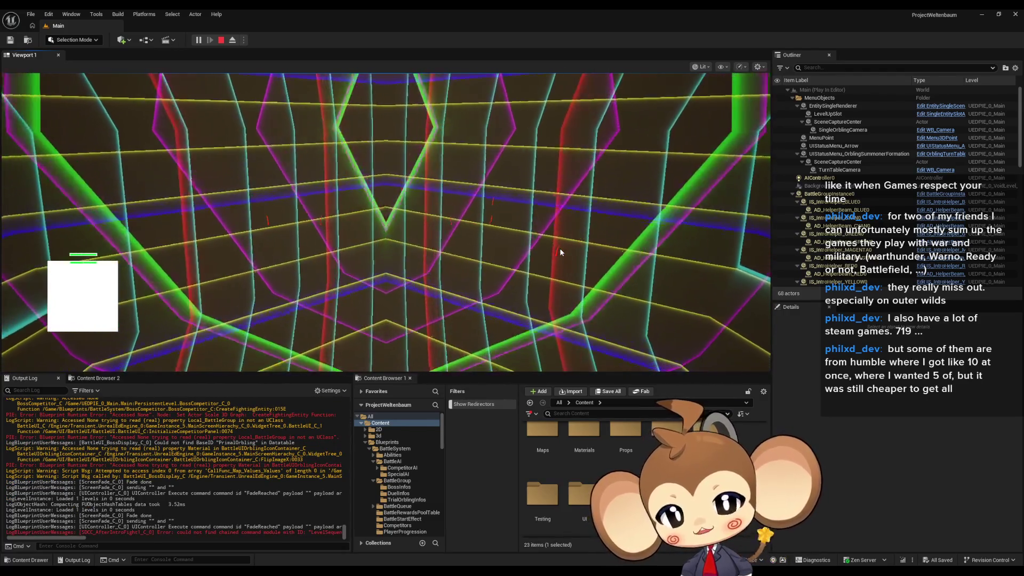
click(221, 42)
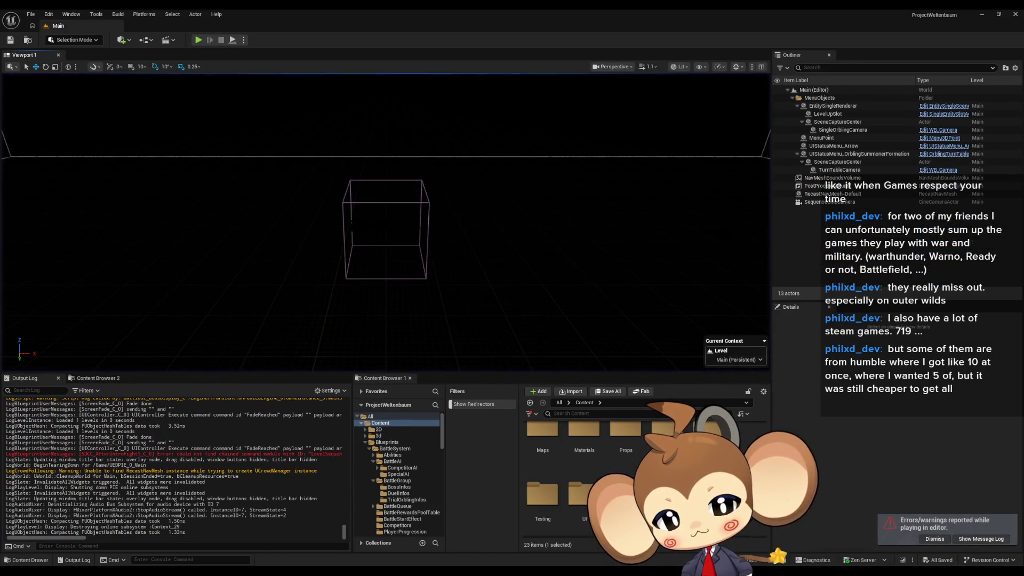
click(388, 546)
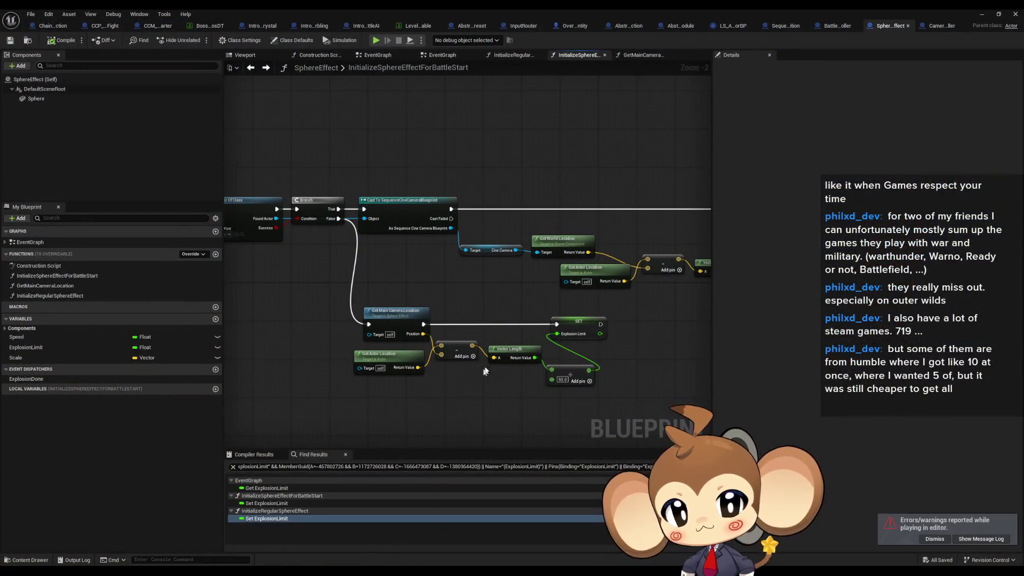
- Open the SphereEffect EventGraph, select the Speed node, pan through the tick logic, then minimize the editor
double_click(30, 242)
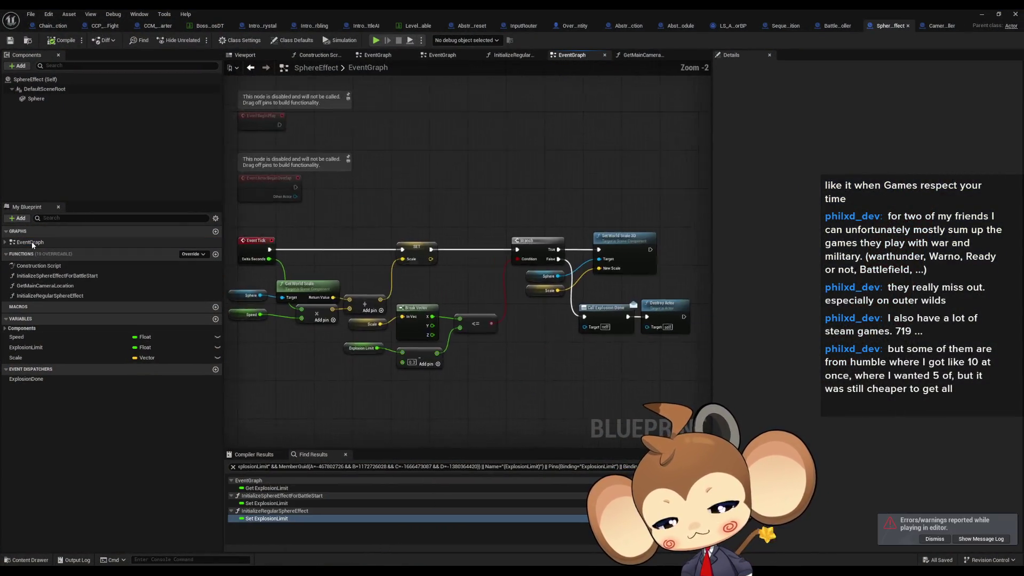
drag(336, 345, 308, 318)
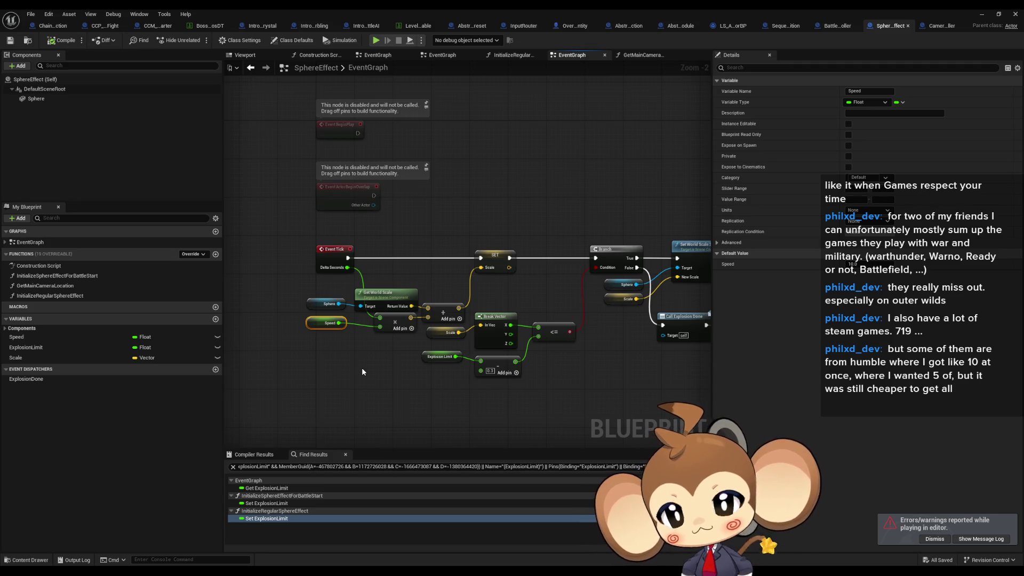
mouse_move(362, 372)
mouse_down()
mouse_move(374, 351)
mouse_move(277, 367)
mouse_move(293, 363)
mouse_up()
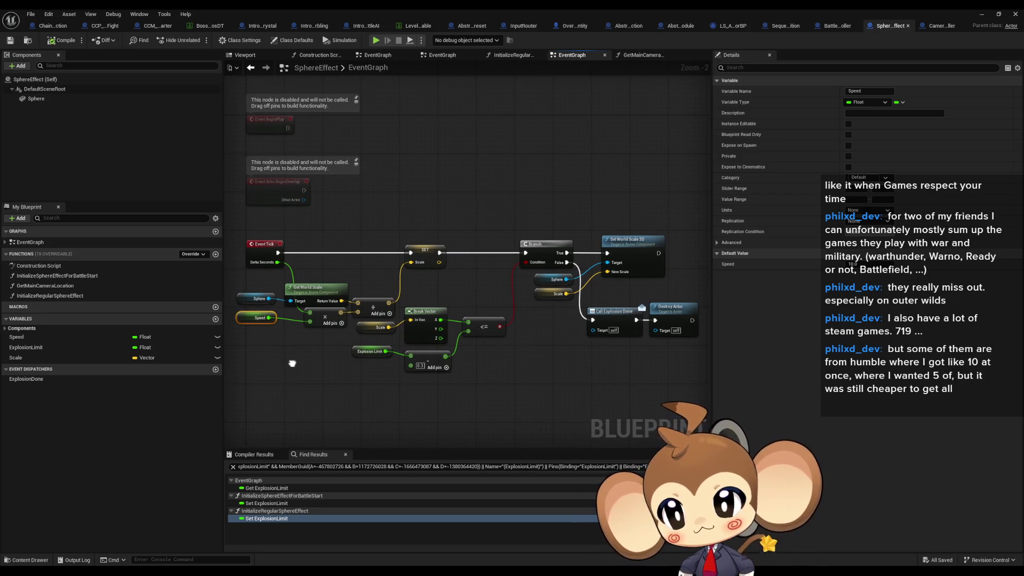
drag(293, 363, 342, 358)
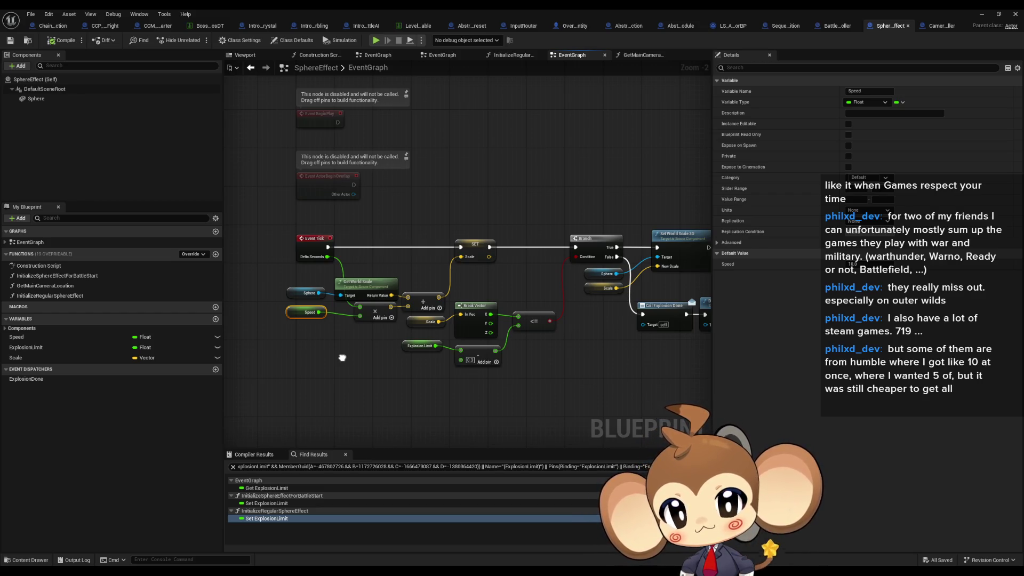
drag(350, 361, 336, 357)
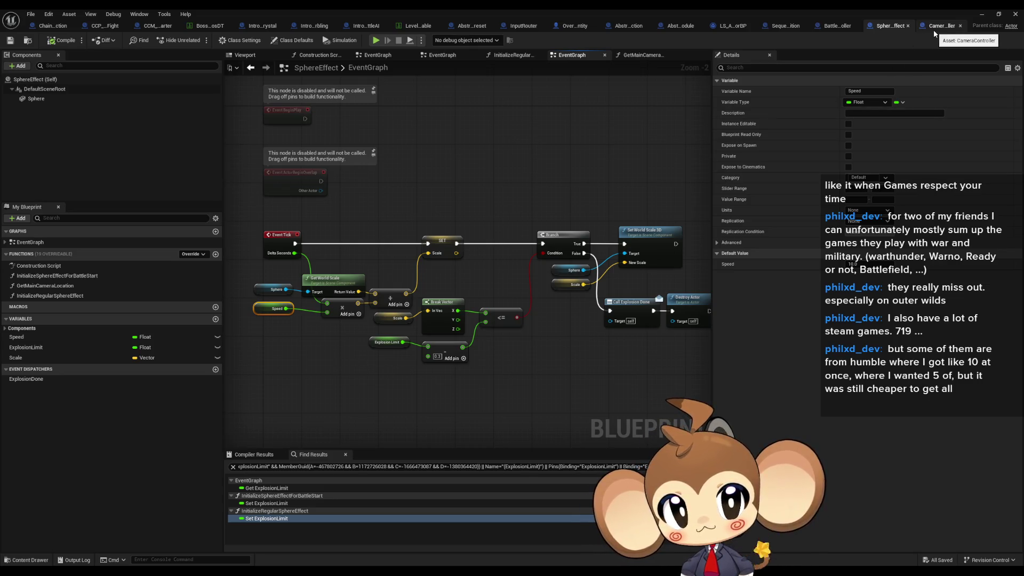
click(981, 15)
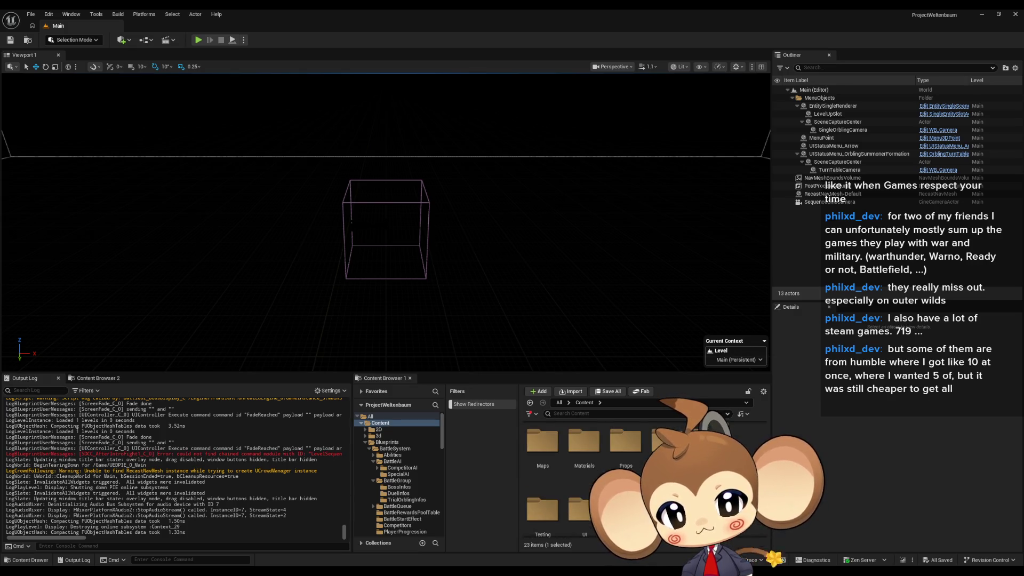
- Load VoidLevel from Maps and open LS_AfterIntroBattle1_SubSequence from Sequences/Void
double_click(547, 447)
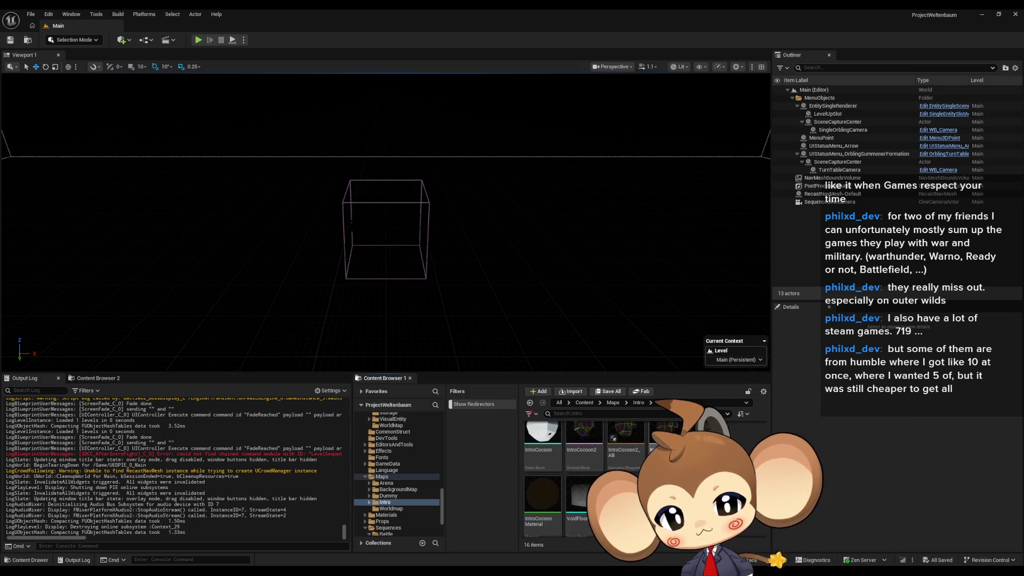
double_click(666, 435)
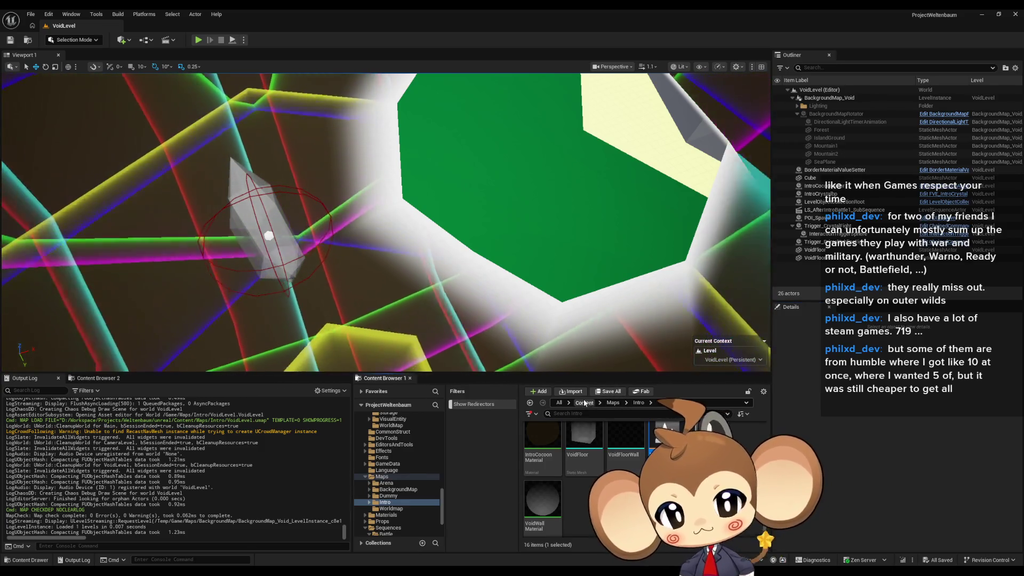
click(584, 402)
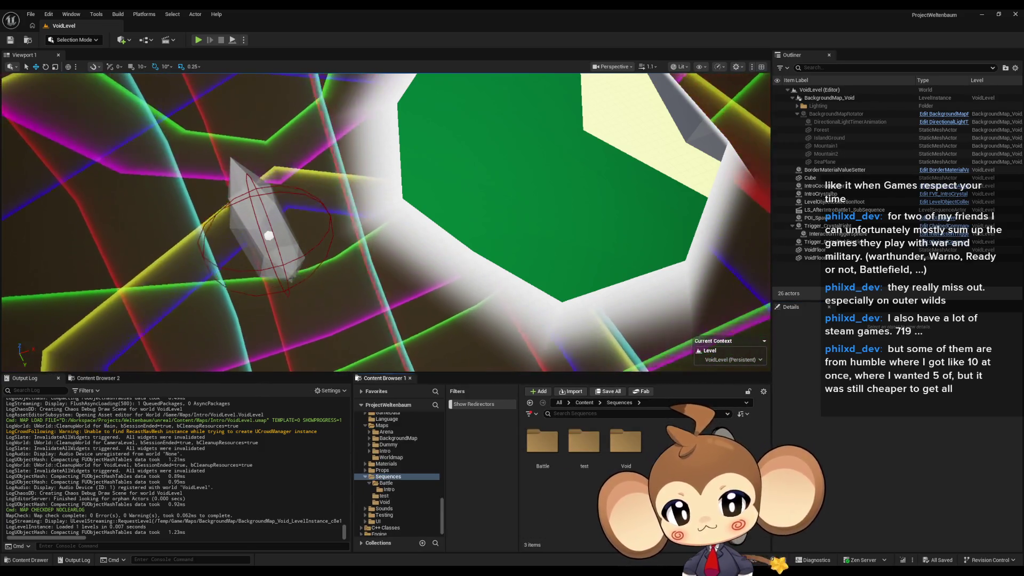
double_click(626, 453)
click(547, 446)
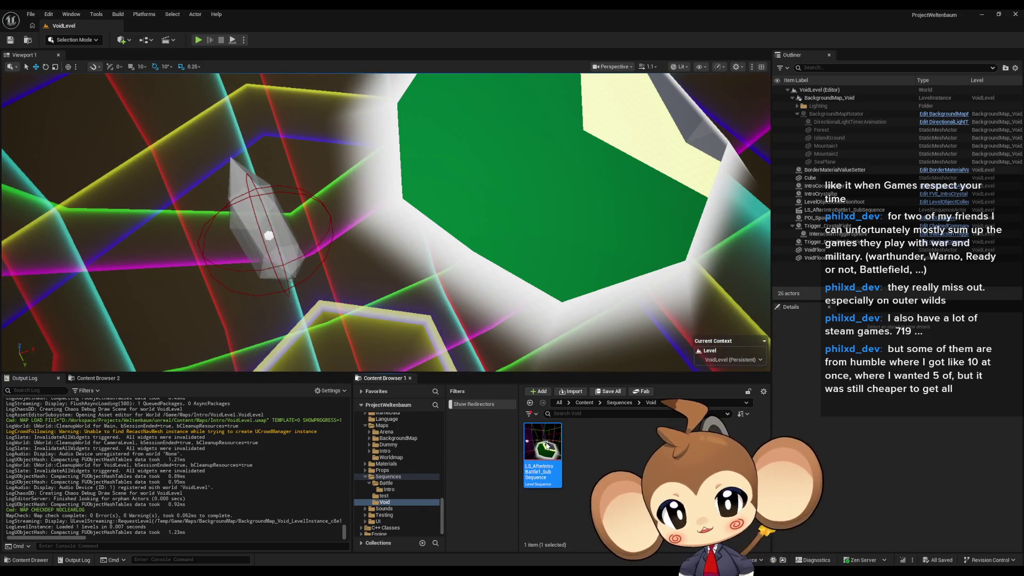
double_click(546, 446)
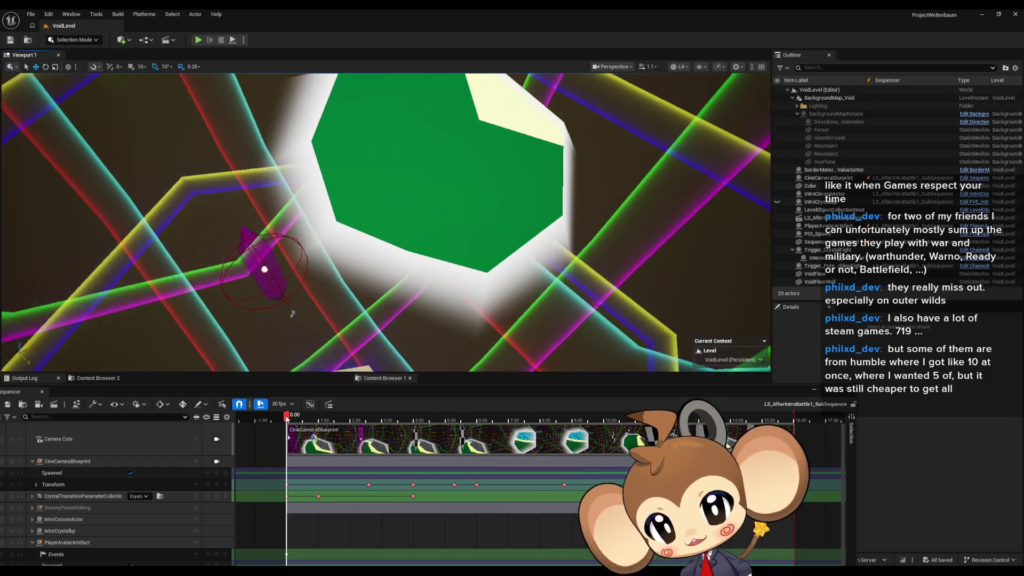
- Jump the playhead to about 8.13 s, preview playback, and float the Sequencer window
click(544, 419)
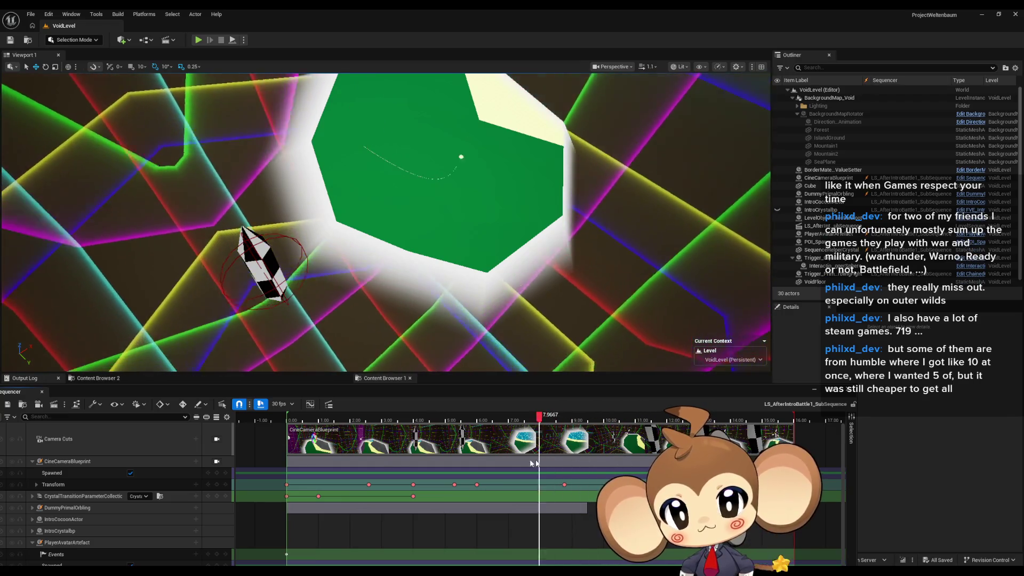
key(Up)
scroll(539, 464, down, 3)
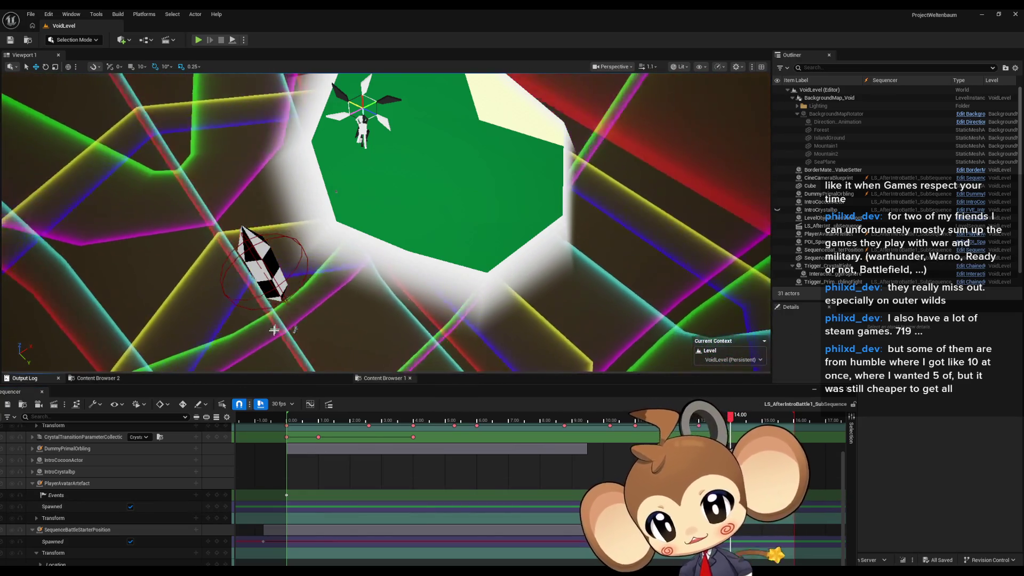
mouse_move(169, 391)
mouse_down()
mouse_move(216, 341)
mouse_move(236, 342)
mouse_up()
- Move SequenceBattleStarterPosition to 1713.6, -583.26, 0.0, save the subsequence and close Sequencer
click(150, 480)
drag(351, 342, 311, 420)
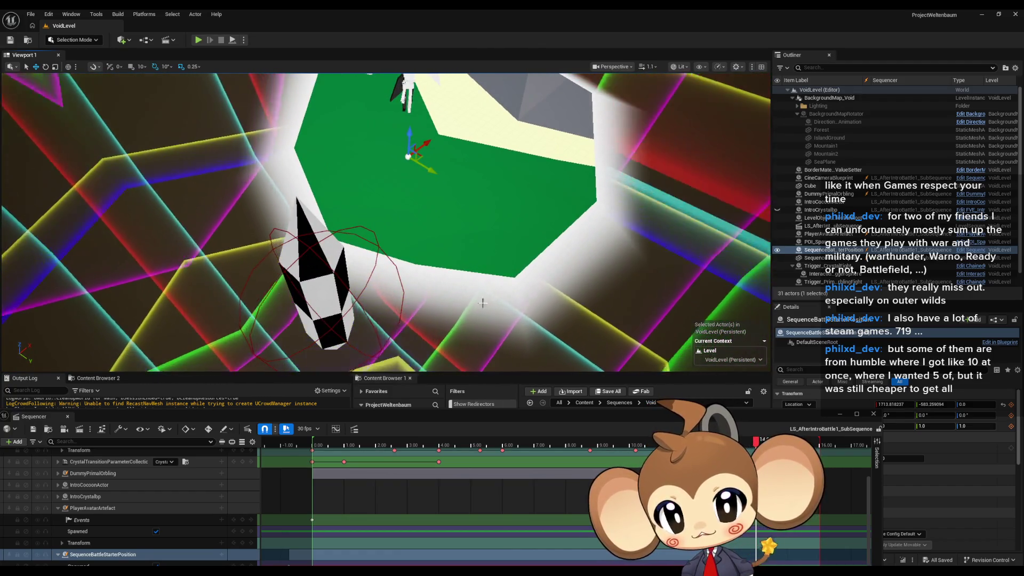
drag(427, 189, 429, 267)
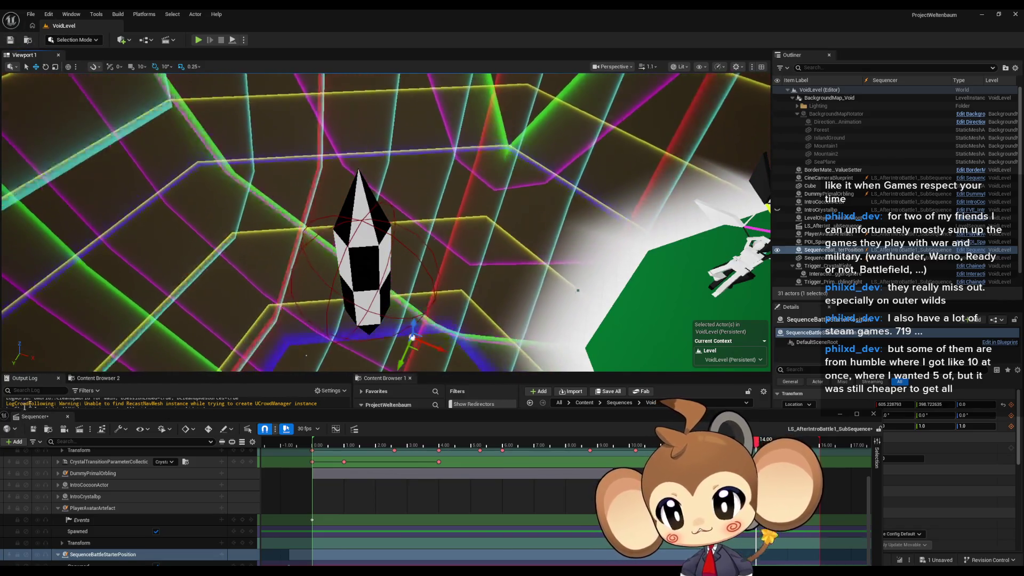
click(33, 429)
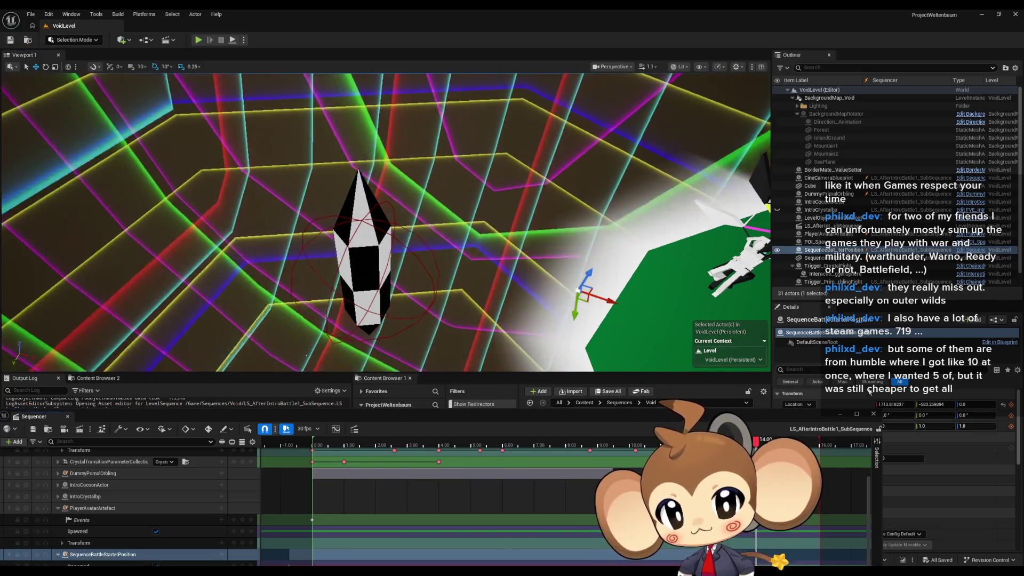
click(873, 414)
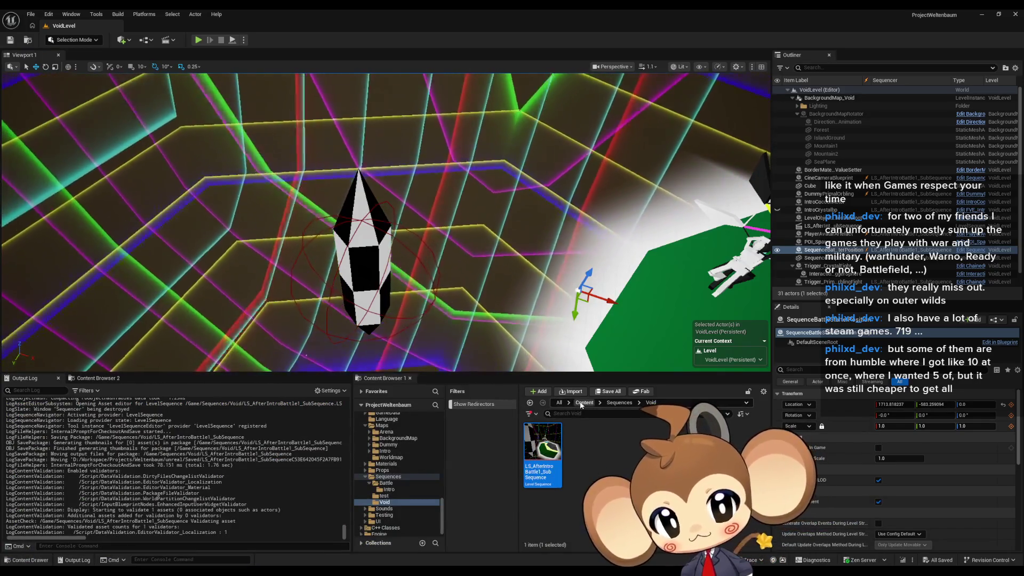
- Switch to the Main level and run a Play In Editor battle-start test, then stop it
click(584, 403)
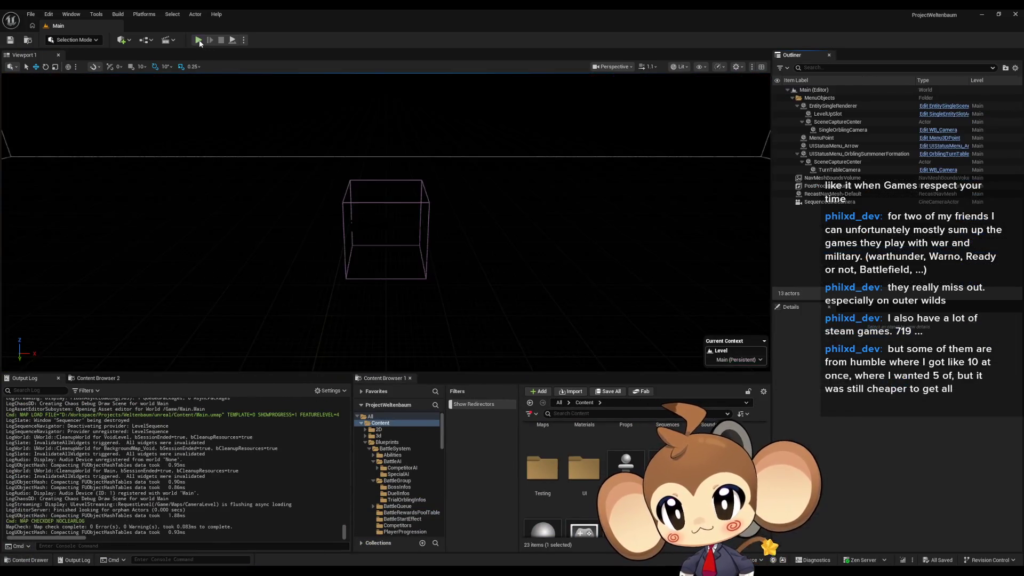
click(198, 40)
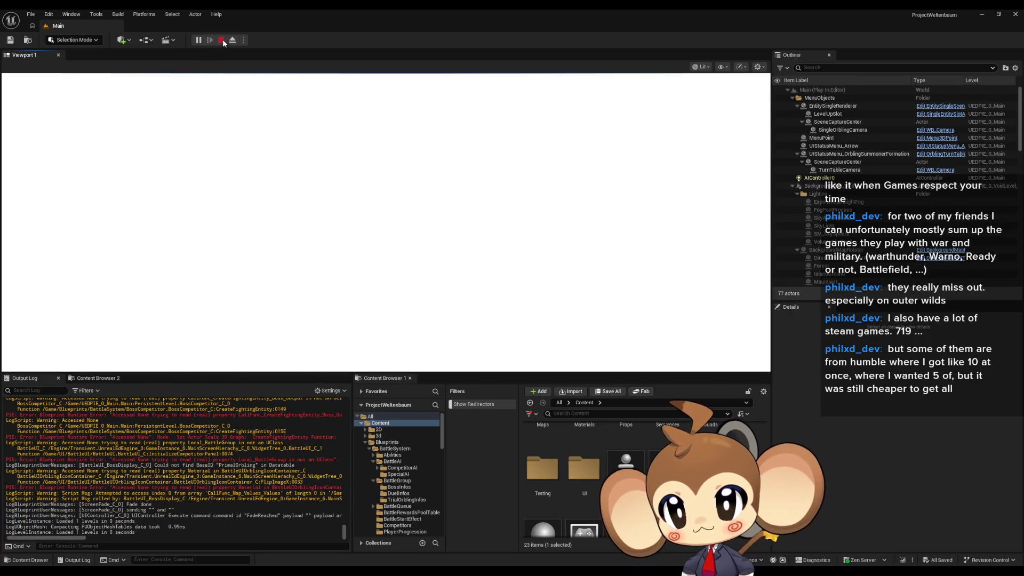
click(221, 40)
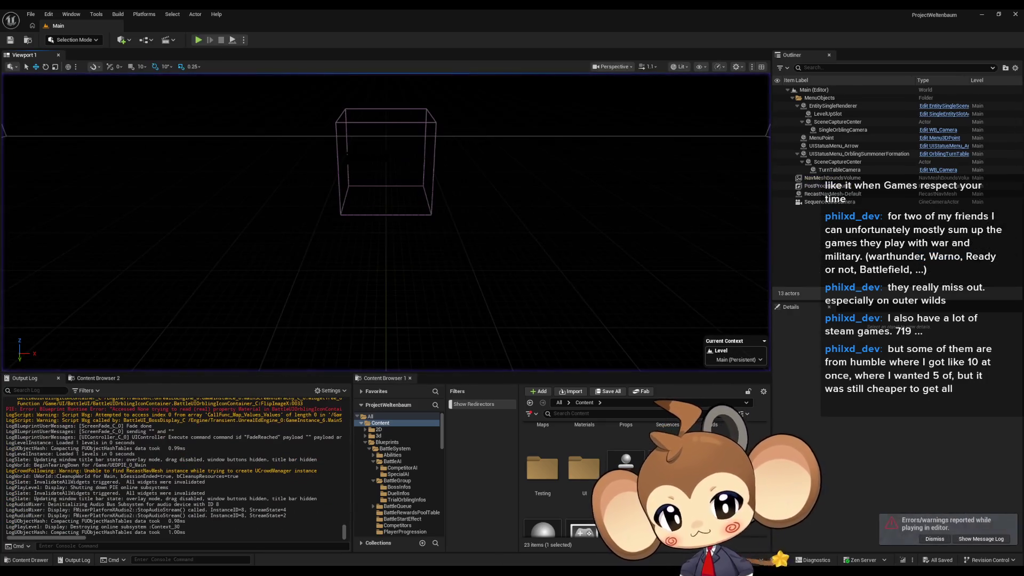
- Browse from the Content root into Sequences/Void and open LS_AfterIntroBattle1_SubSequence in Sequencer
scroll(592, 478, up, 1)
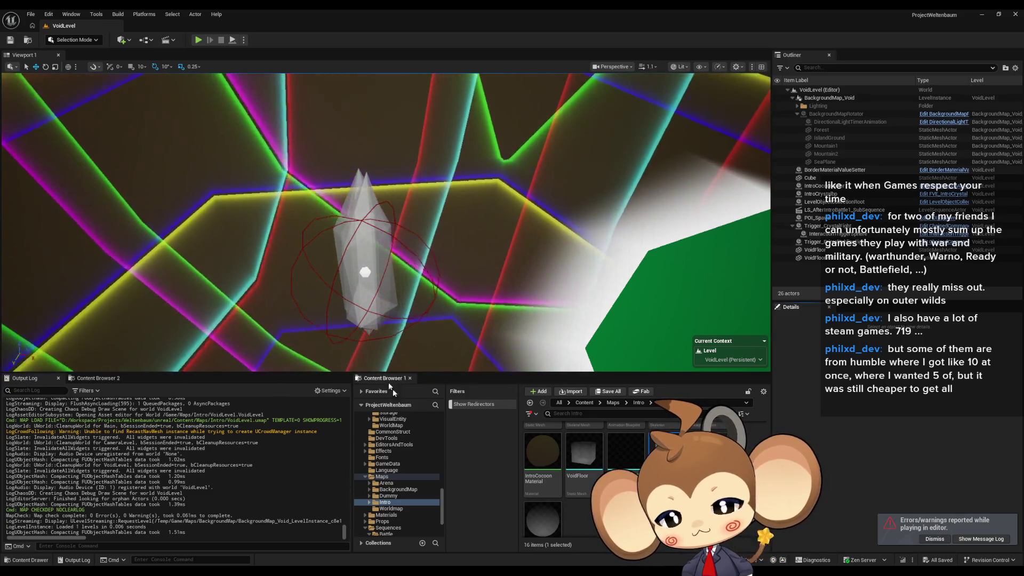
click(585, 402)
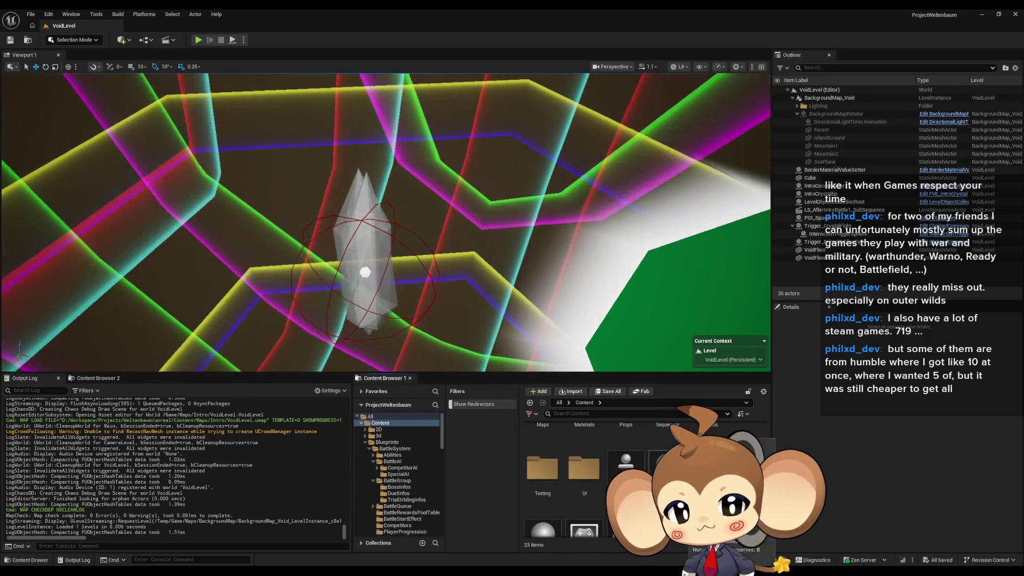
double_click(666, 424)
double_click(667, 464)
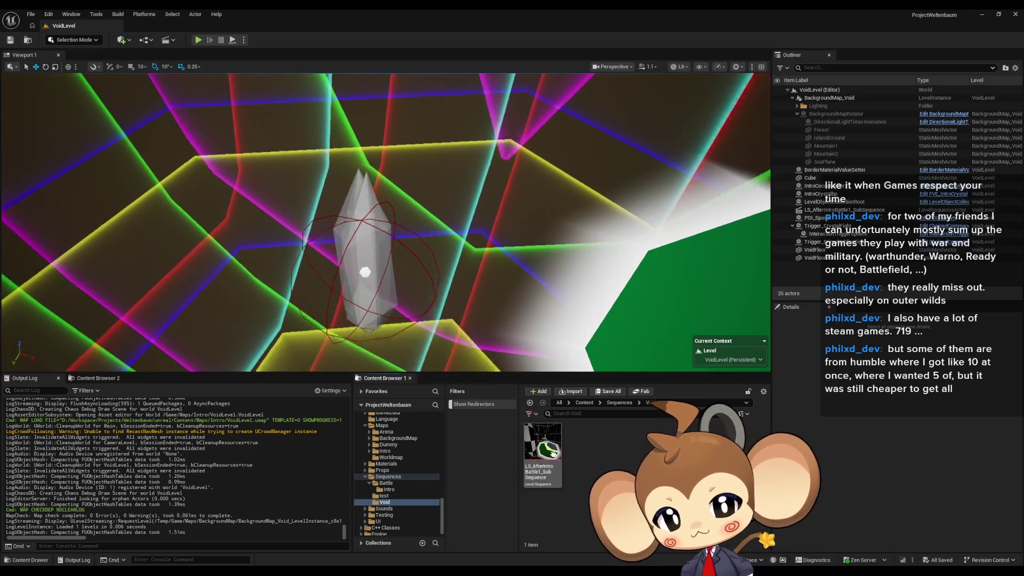
double_click(546, 452)
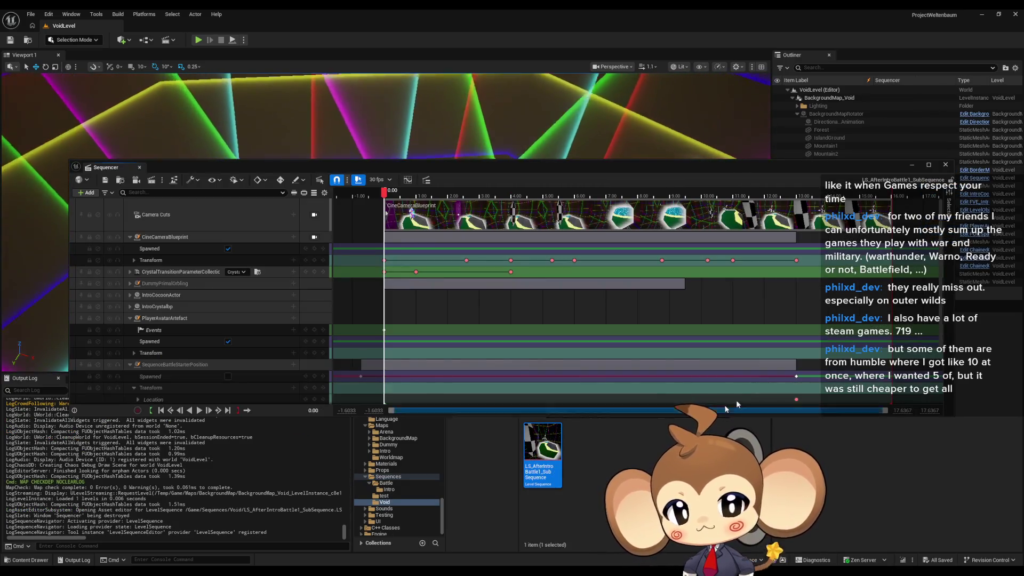
- Key the SequenceBattleStarterPosition transform at 13 s, with the viewport framed on the crystal
drag(819, 359, 672, 295)
ctrl+scroll(652, 363, up, 5)
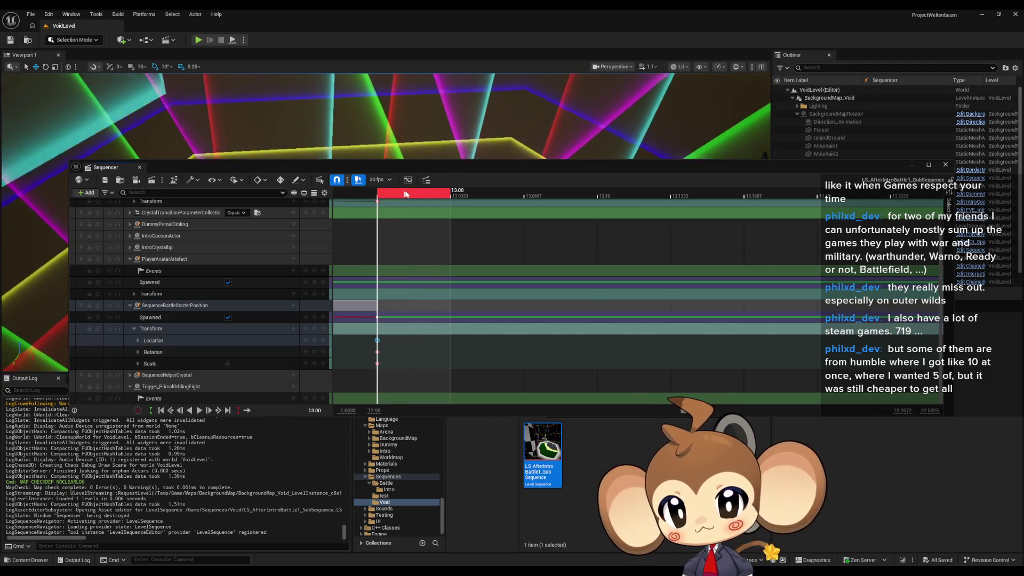
drag(509, 166, 486, 366)
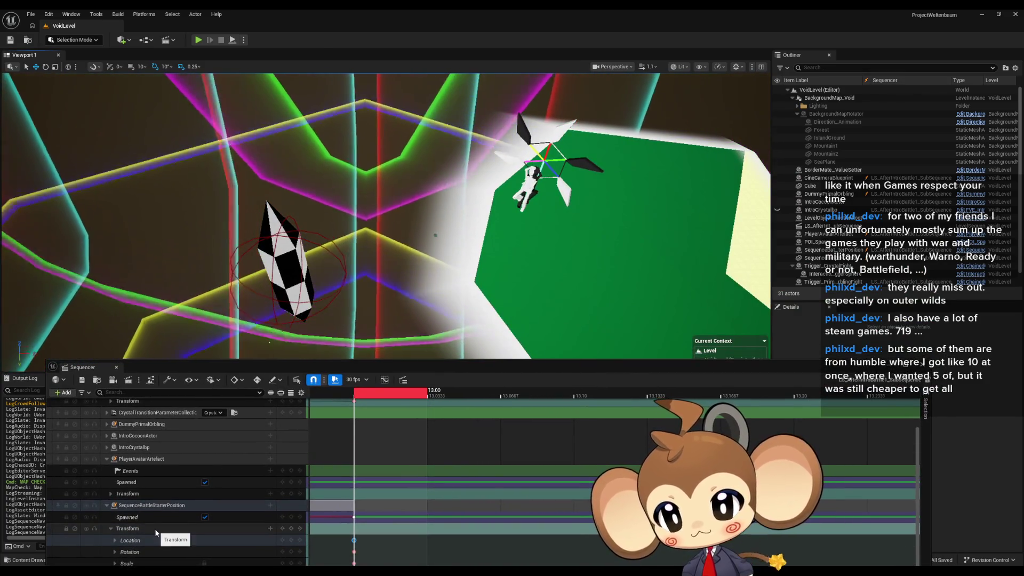
click(151, 506)
drag(462, 277, 286, 284)
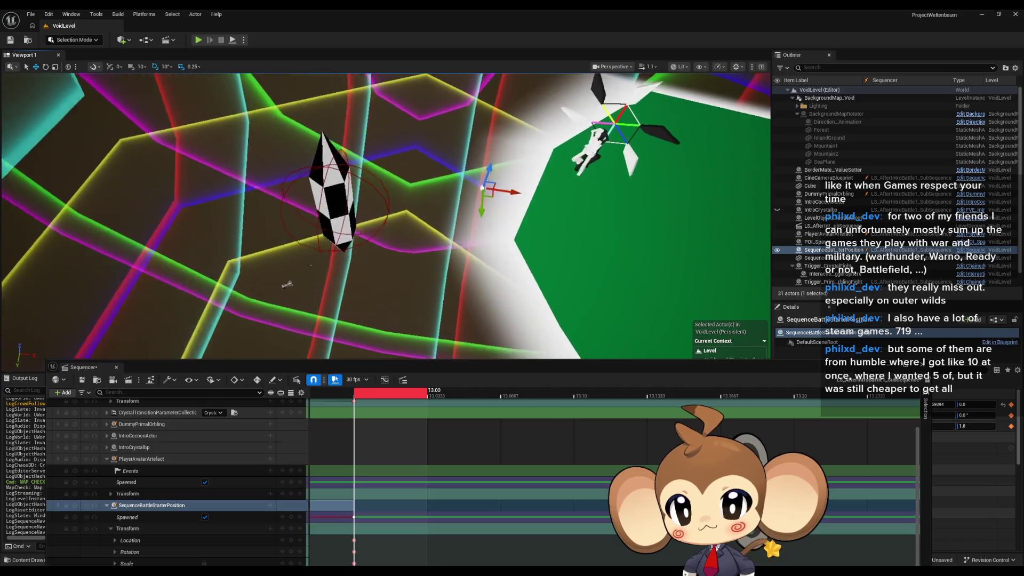
mouse_move(501, 215)
mouse_down()
mouse_move(486, 235)
mouse_move(501, 215)
mouse_up()
drag(419, 258, 437, 235)
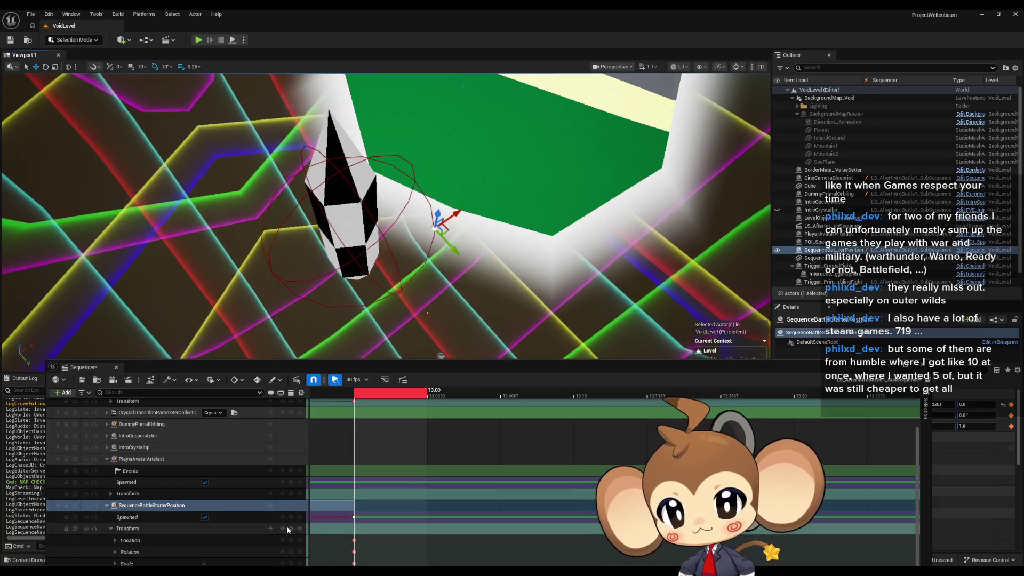
click(291, 528)
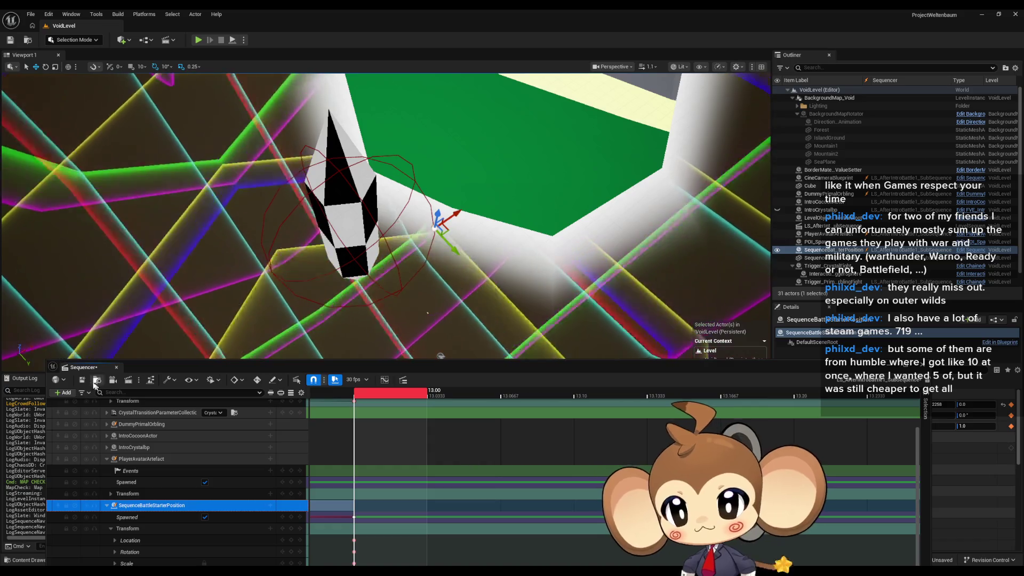
- Save the sub-sequence, close Sequencer and return to the Content root folder
key(ctrl+s)
click(116, 367)
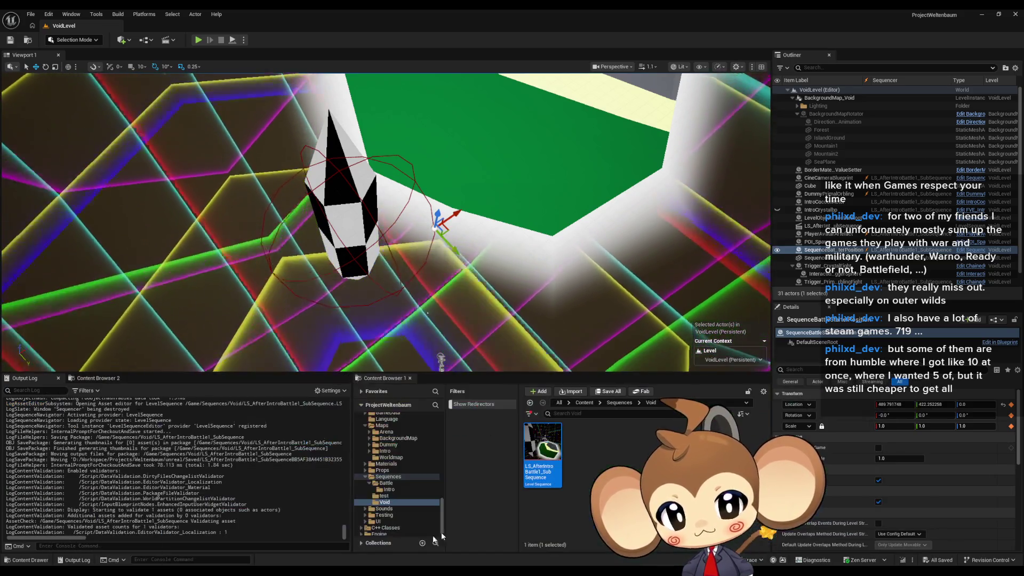
click(583, 402)
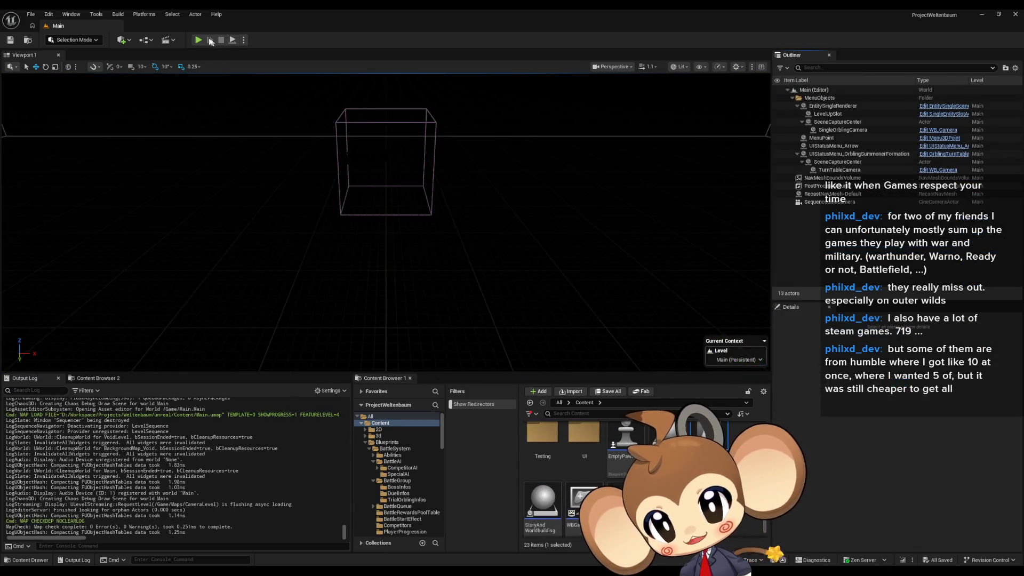
- Run a play-in-editor test of the battle start, then stop it
click(198, 40)
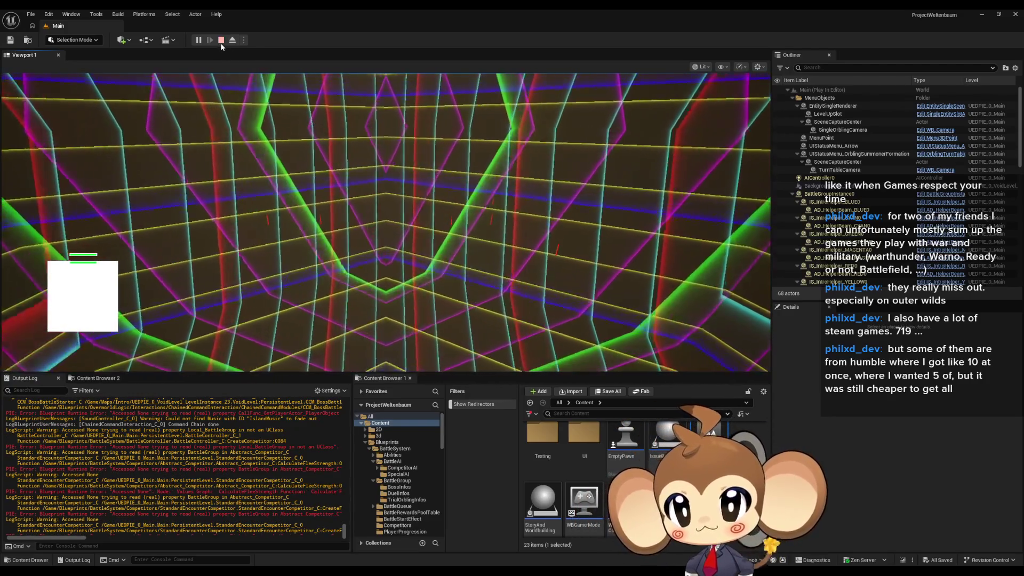
click(221, 40)
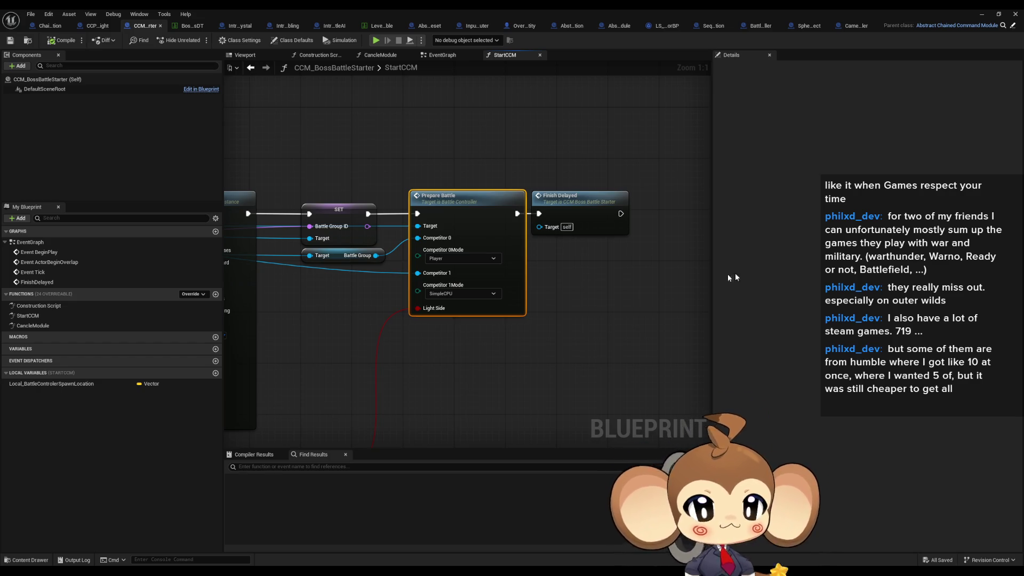
- Open SphereEffect's InitializeSphereEffectForBattleStart function graph
scroll(567, 217, down, 3)
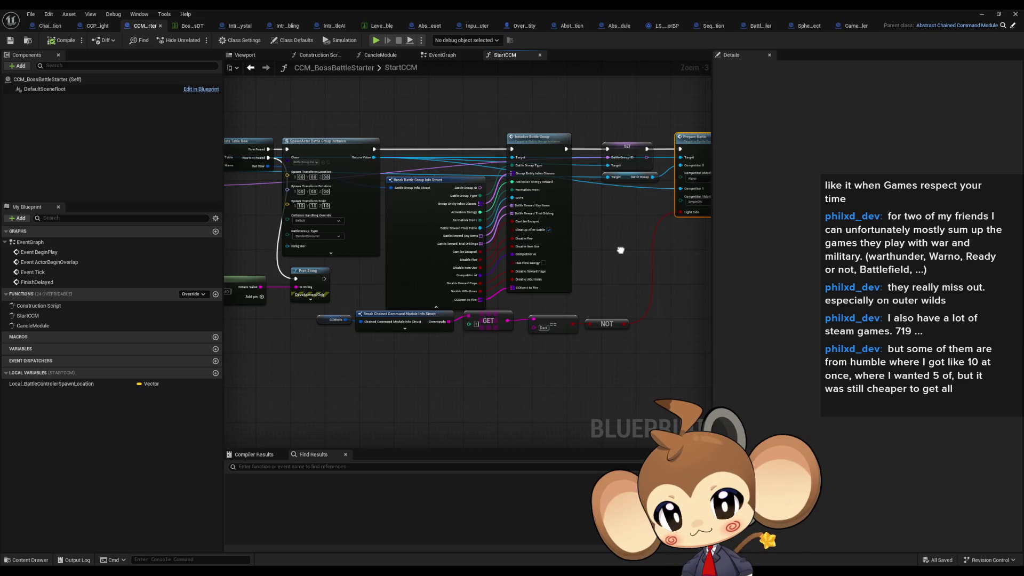
drag(621, 250, 555, 268)
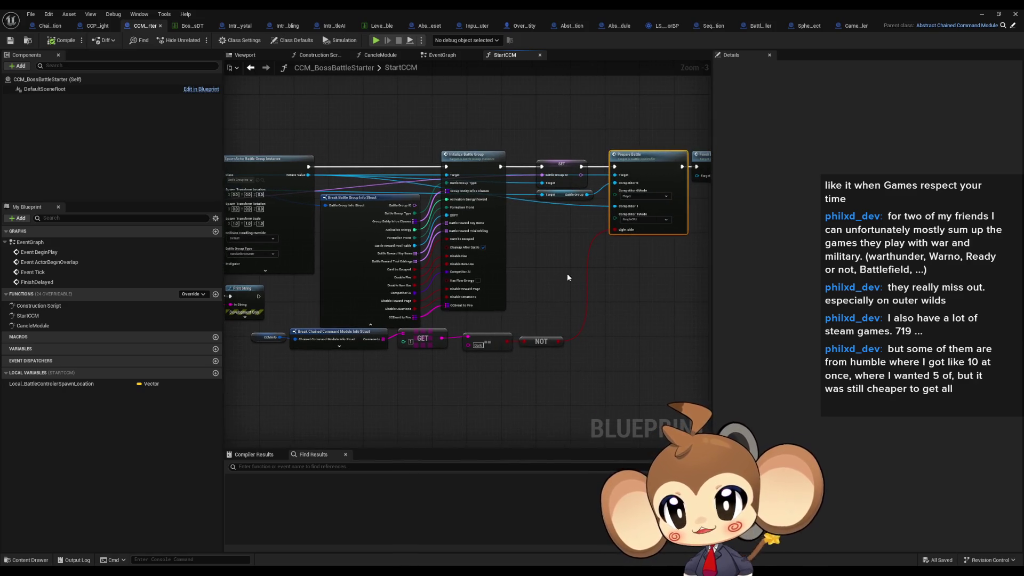
click(805, 26)
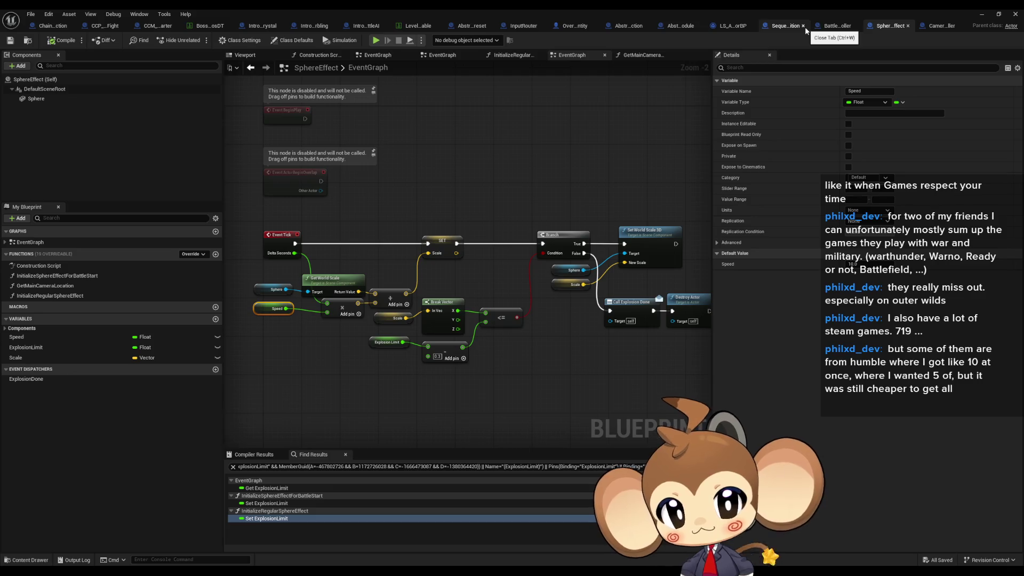
scroll(500, 282, up, 2)
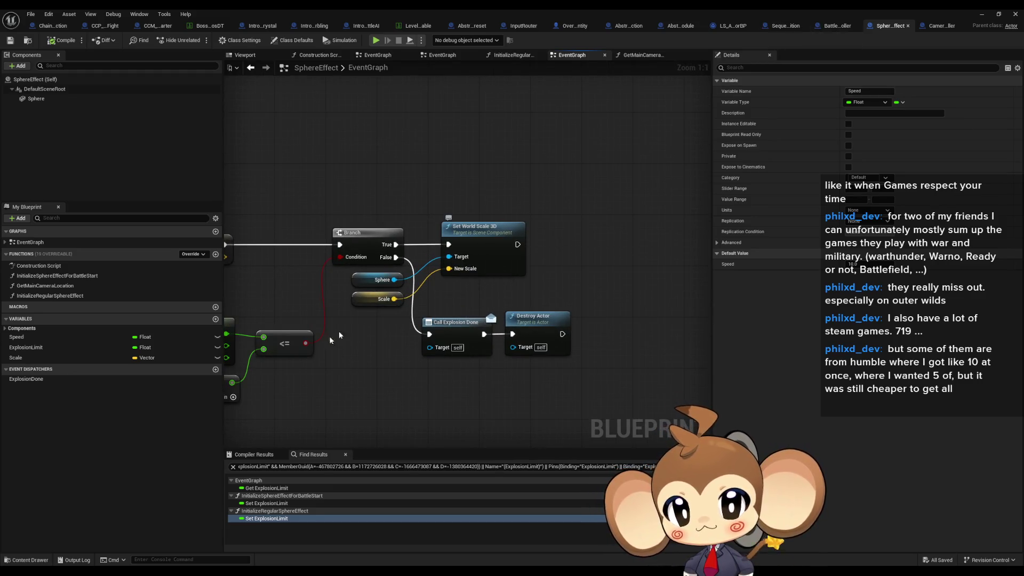
double_click(73, 279)
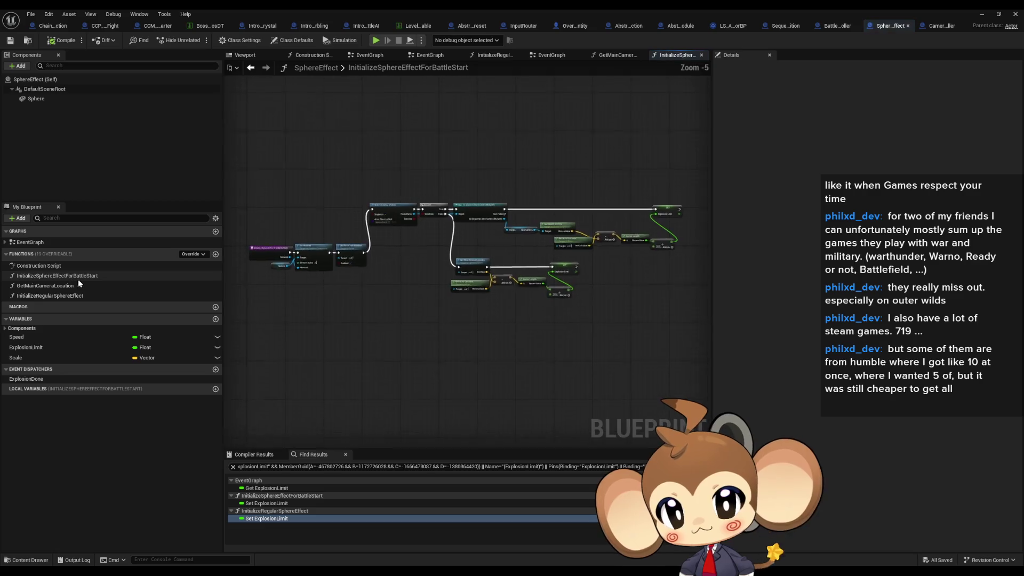
- Move the Find First Actor Of Class node group lower in the graph
scroll(571, 228, down, 5)
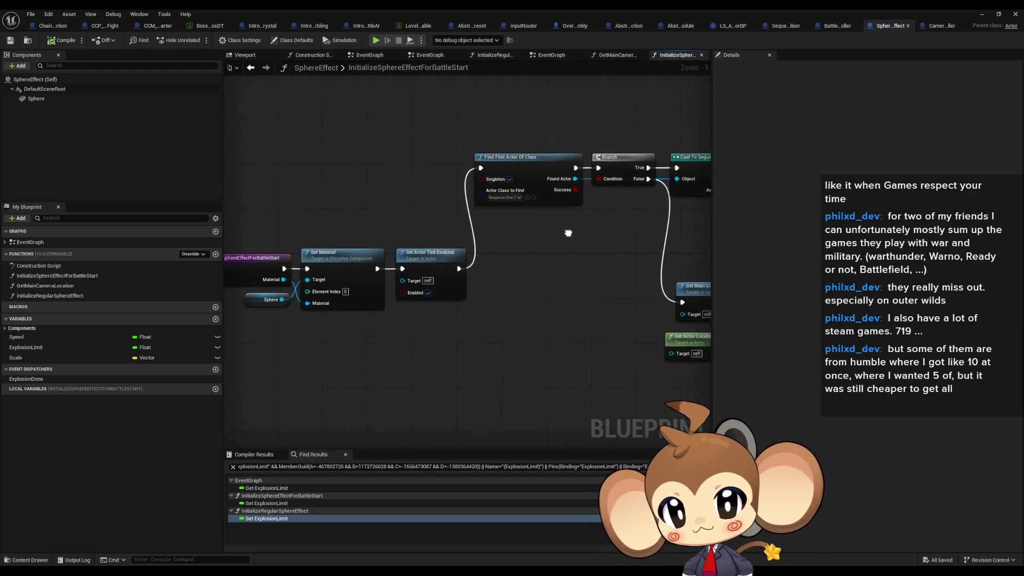
drag(612, 326, 612, 326)
scroll(289, 213, up, 6)
mouse_move(587, 262)
mouse_down()
mouse_move(618, 303)
mouse_move(586, 374)
mouse_up()
scroll(586, 374, down, 2)
mouse_move(454, 308)
mouse_down()
mouse_move(417, 328)
mouse_move(441, 321)
mouse_up()
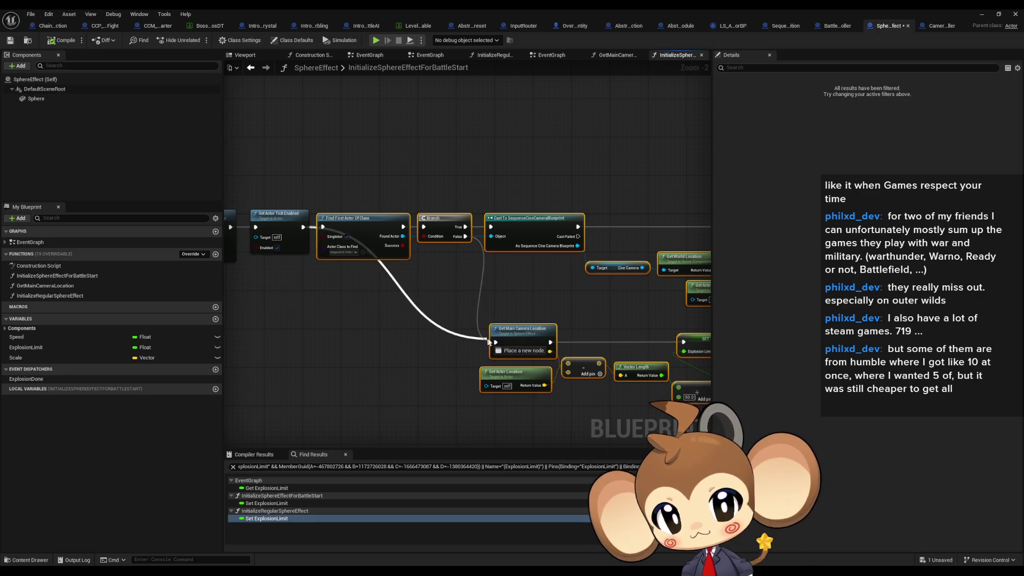
- Check the cast and Explosion Limit nodes, then launch a play-in-editor test from the level
mouse_move(515, 322)
mouse_down()
mouse_move(293, 252)
mouse_move(343, 258)
mouse_up()
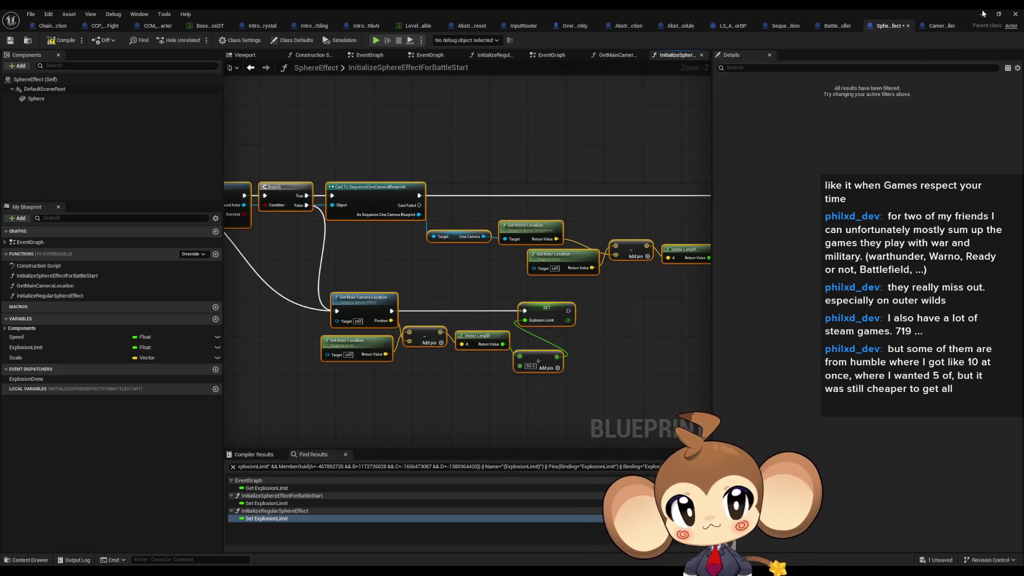
click(983, 13)
click(200, 41)
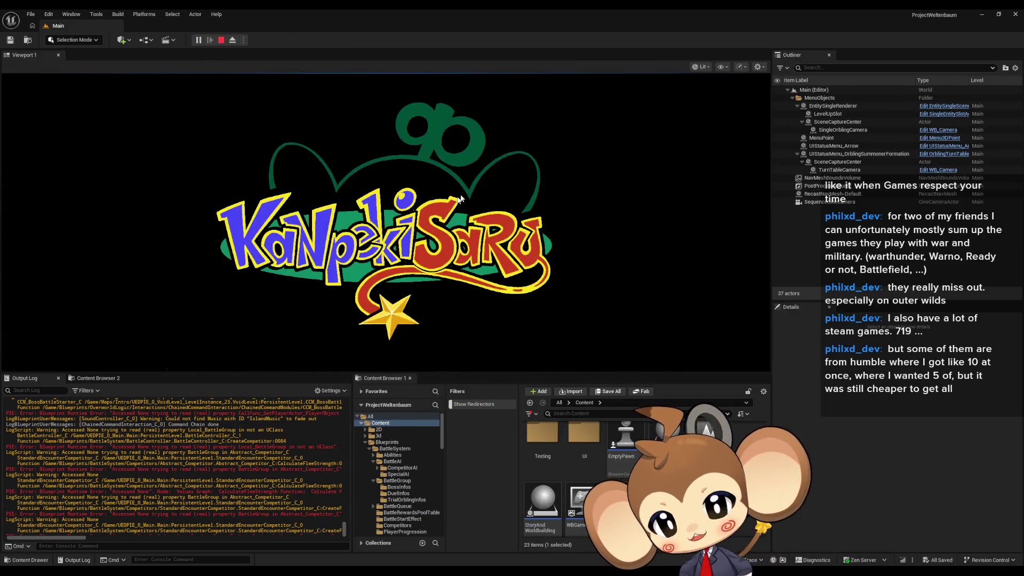
- Clear the Output Log, watch the battle start run, then end the session with Esc
right_click(203, 457)
click(213, 469)
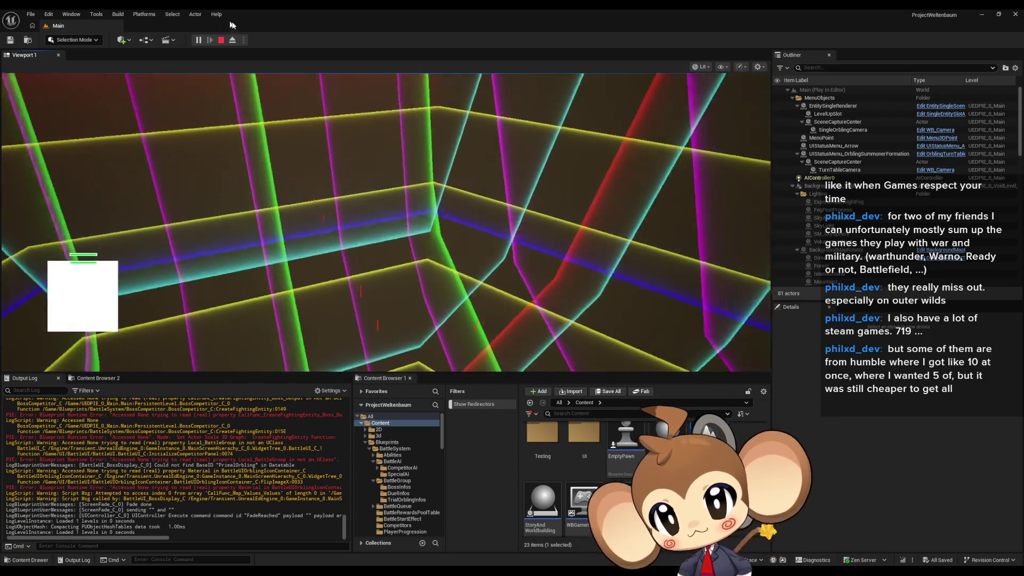
key(Escape)
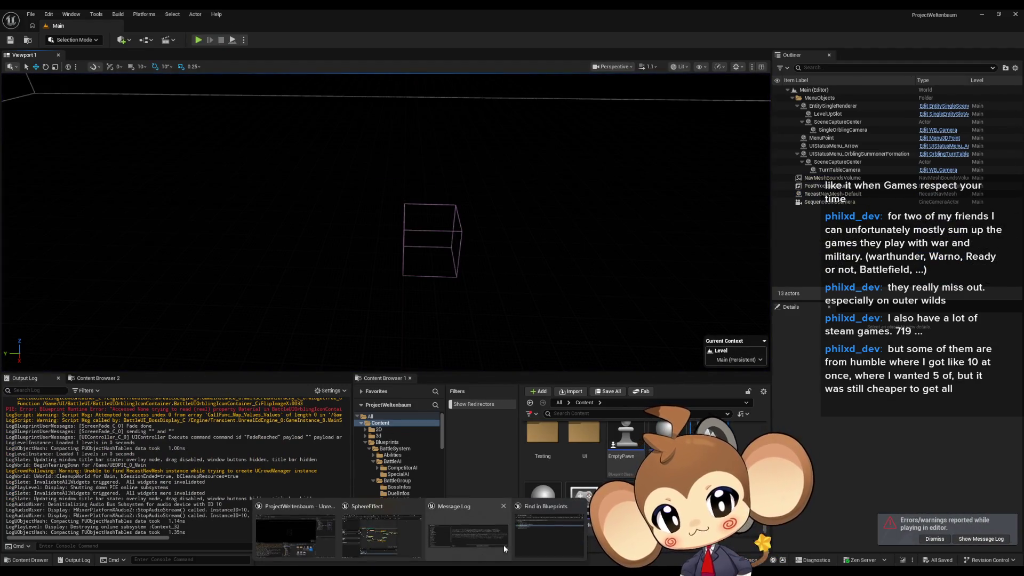
- Review the SphereEffect, BattleController, SequenceBattleStarterPosition and CCM_BossBattleStarter blueprints
click(396, 533)
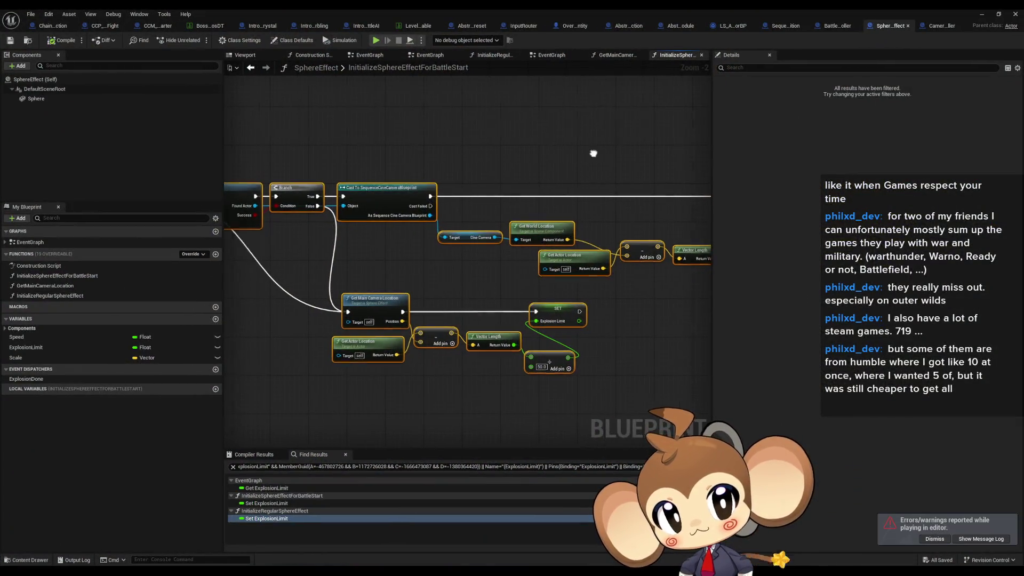
click(842, 29)
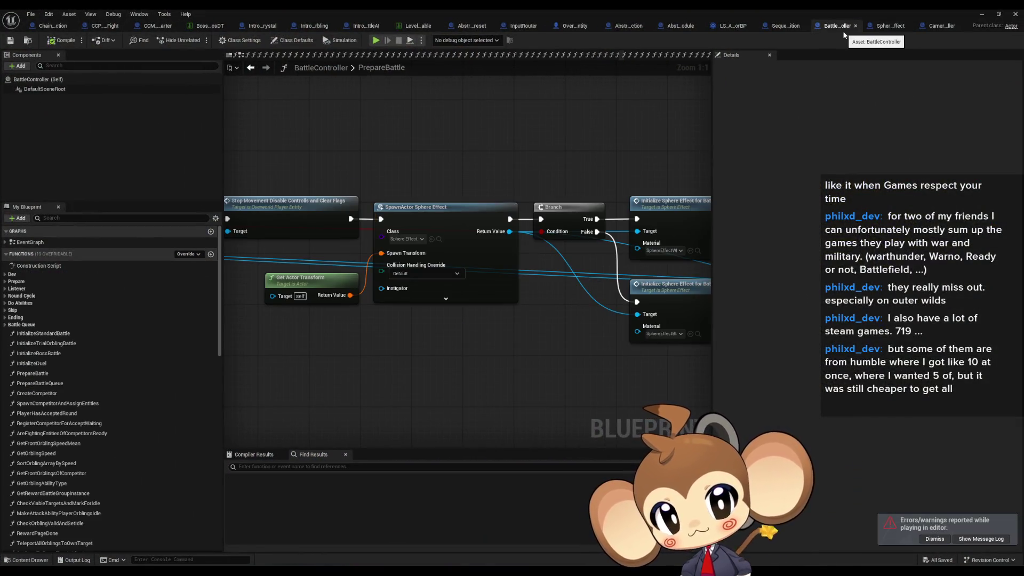
click(784, 26)
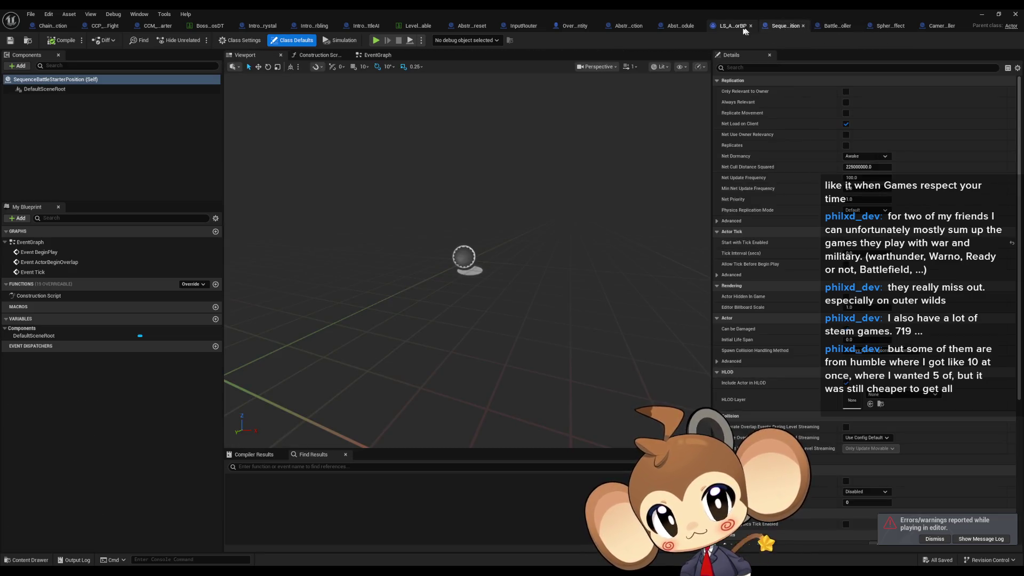
click(156, 27)
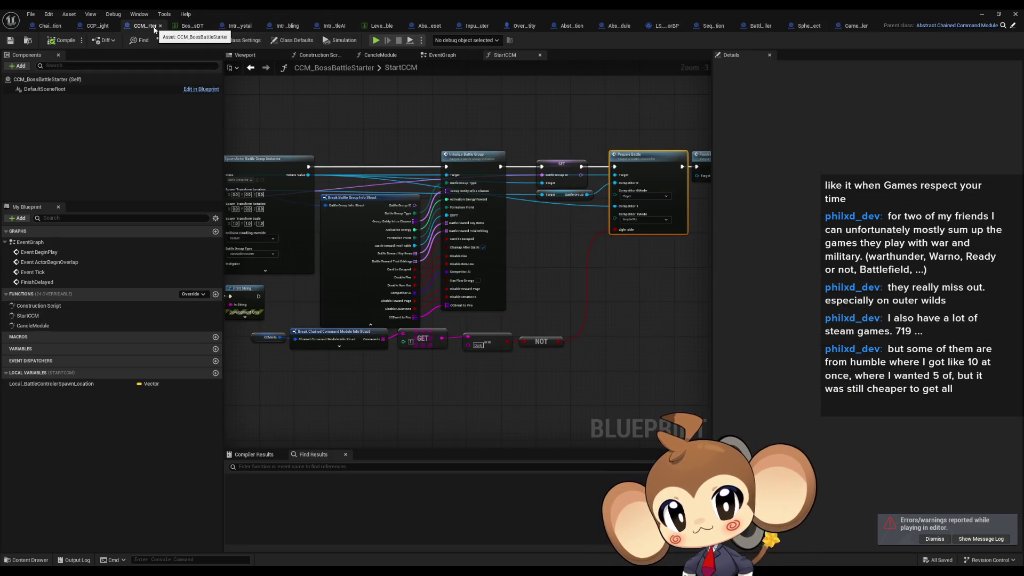
- Inspect the Find First Actor Of Class branch in CCM_BossBattleStarter, then start play with Alt+P
mouse_move(507, 144)
mouse_down()
mouse_move(430, 195)
mouse_move(507, 222)
mouse_move(779, 240)
mouse_up()
click(254, 70)
drag(450, 220, 453, 218)
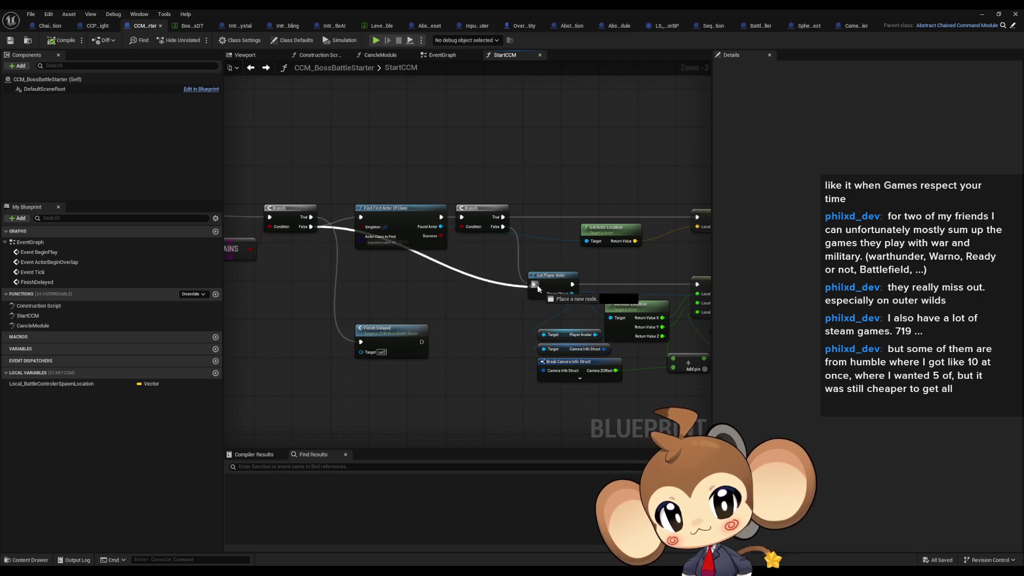
click(991, 14)
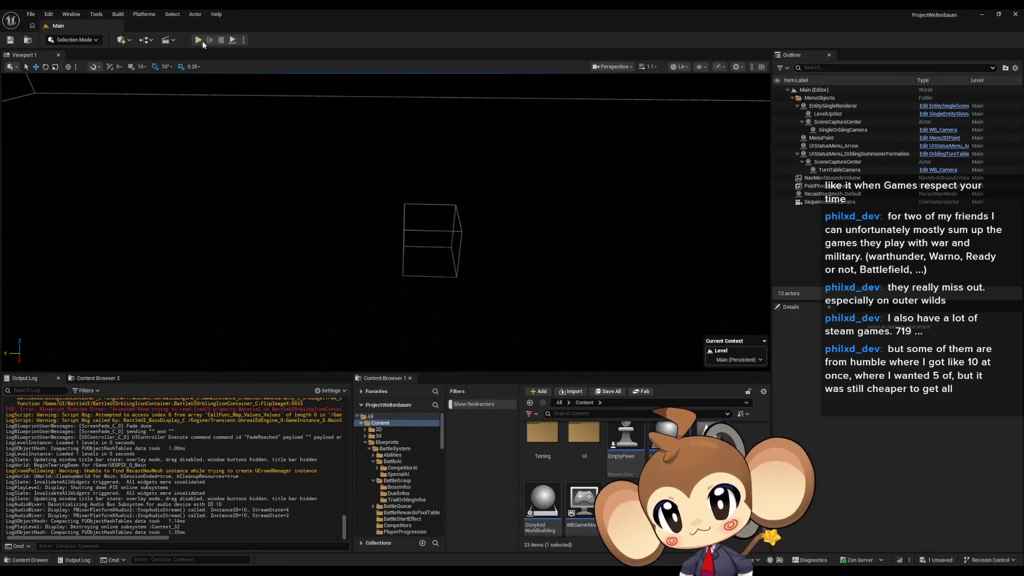
key(alt+p)
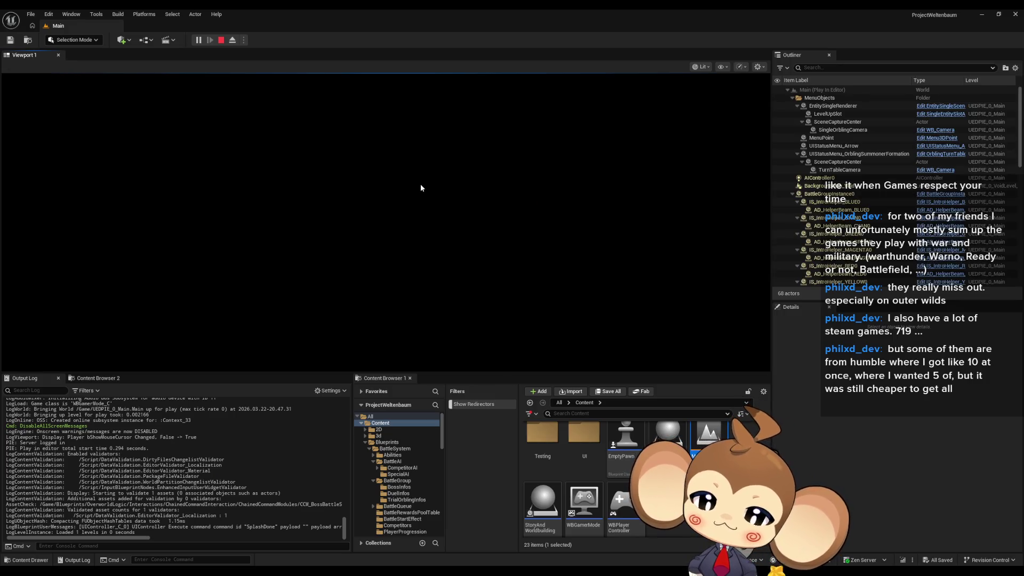
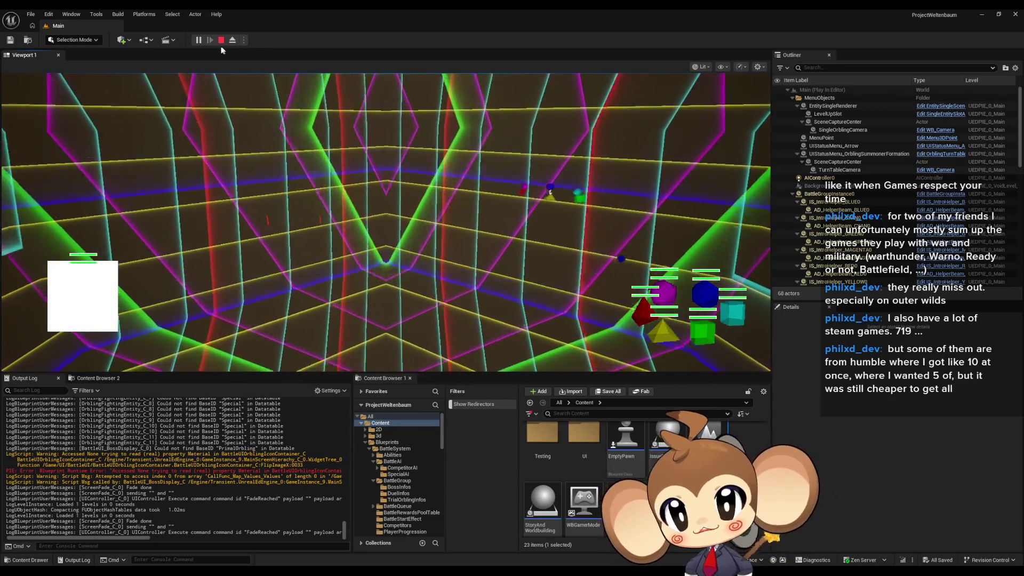
- Stop the play test and select the SpawnActor Battle Controller node in StartCCM
key(Escape)
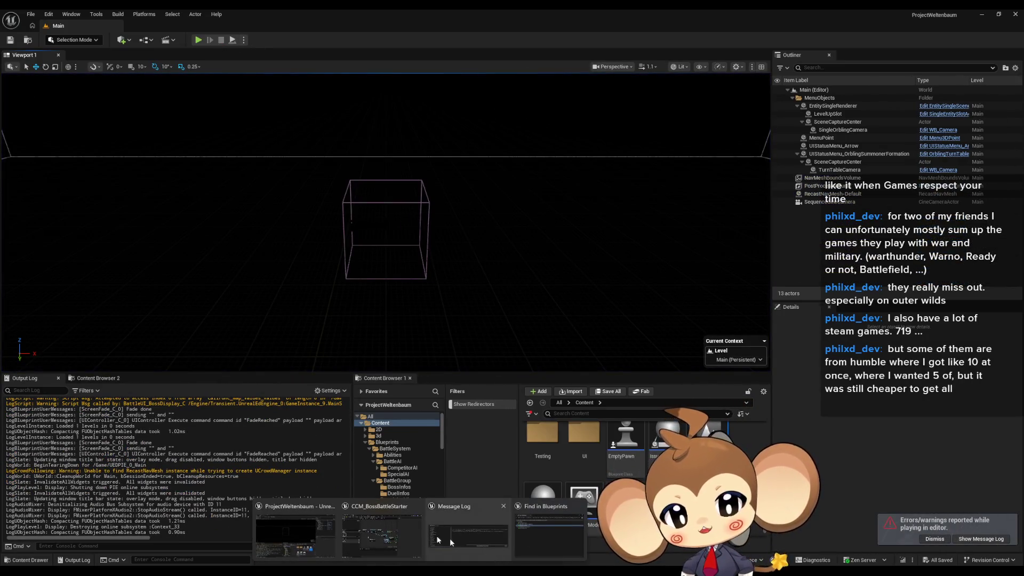
click(404, 534)
drag(480, 384, 424, 379)
drag(325, 198, 372, 209)
drag(446, 235, 255, 247)
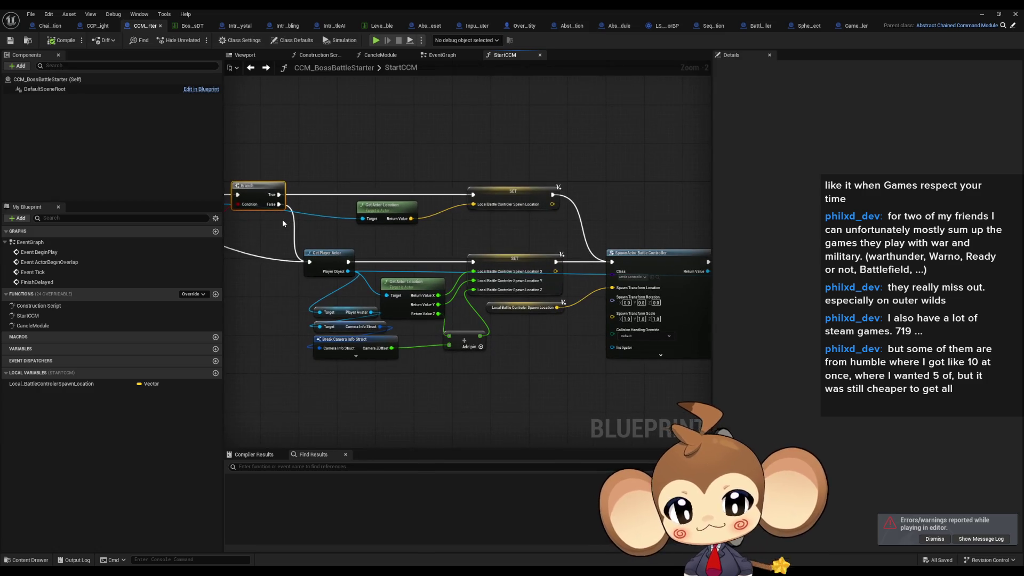
drag(281, 223, 125, 179)
drag(320, 235, 303, 234)
drag(470, 248, 336, 255)
click(336, 255)
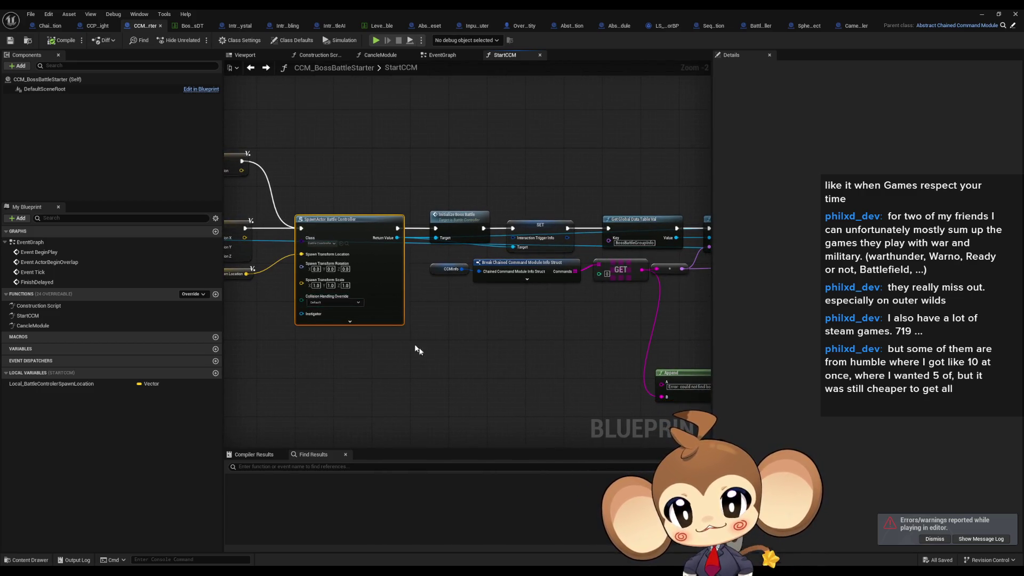
- Follow the StartCCM chain further along and select the Finish Delayed node
scroll(448, 357, down, 1)
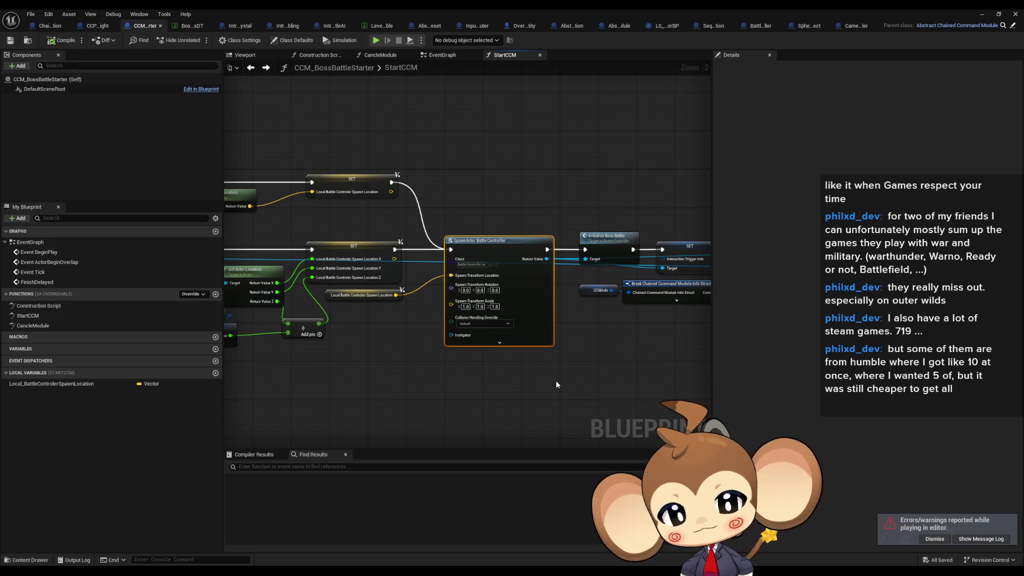
scroll(556, 379, down, 1)
mouse_move(559, 374)
mouse_down()
mouse_move(587, 375)
mouse_move(304, 337)
mouse_up()
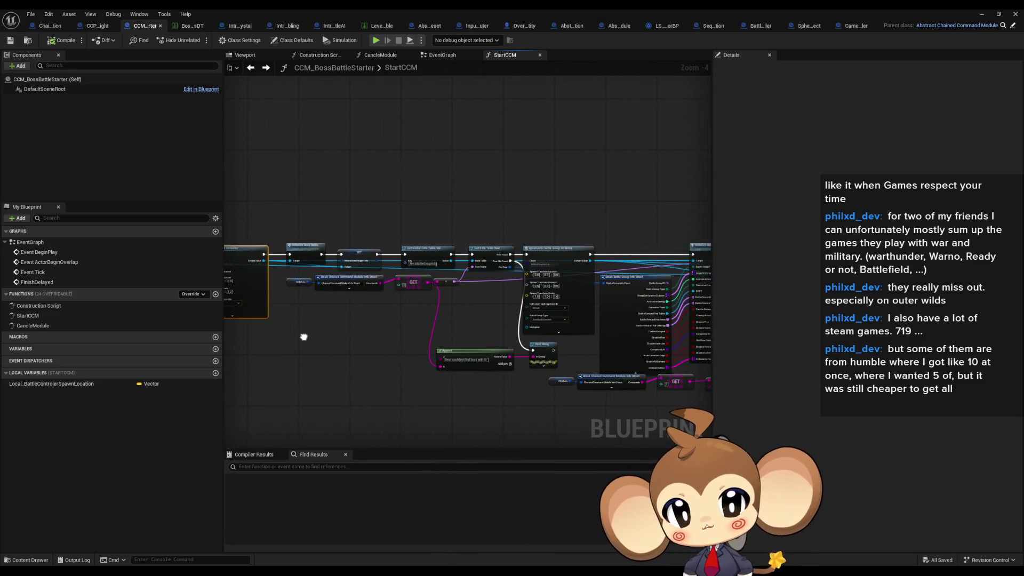
drag(372, 338, 159, 320)
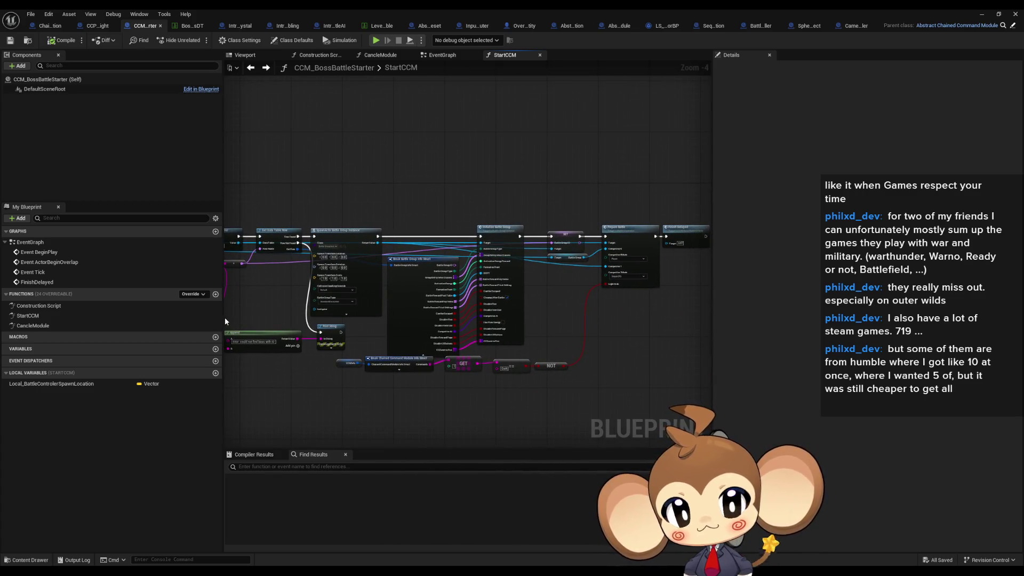
scroll(603, 200, up, 3)
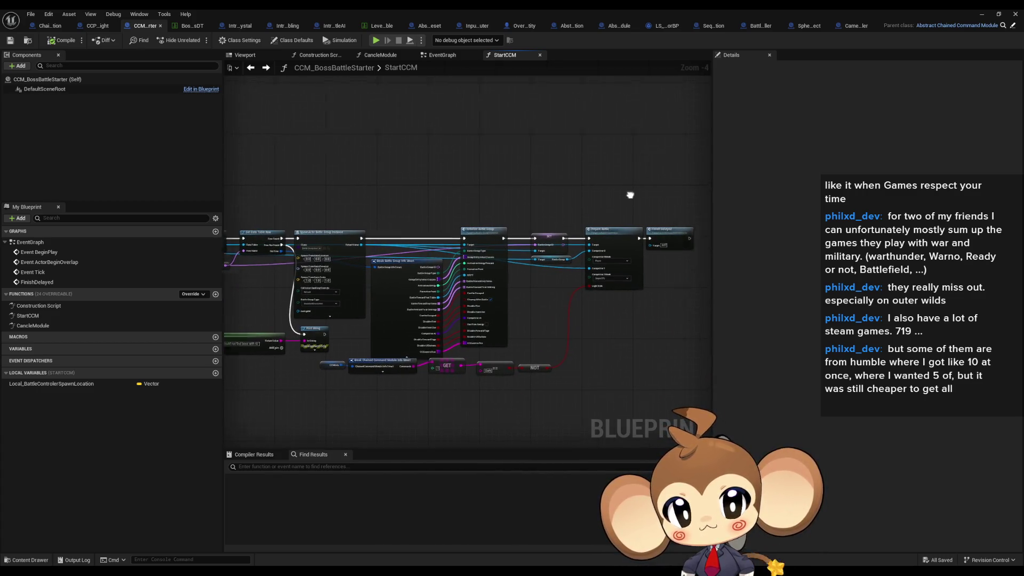
mouse_move(580, 201)
mouse_down()
mouse_move(612, 288)
mouse_move(599, 296)
mouse_up()
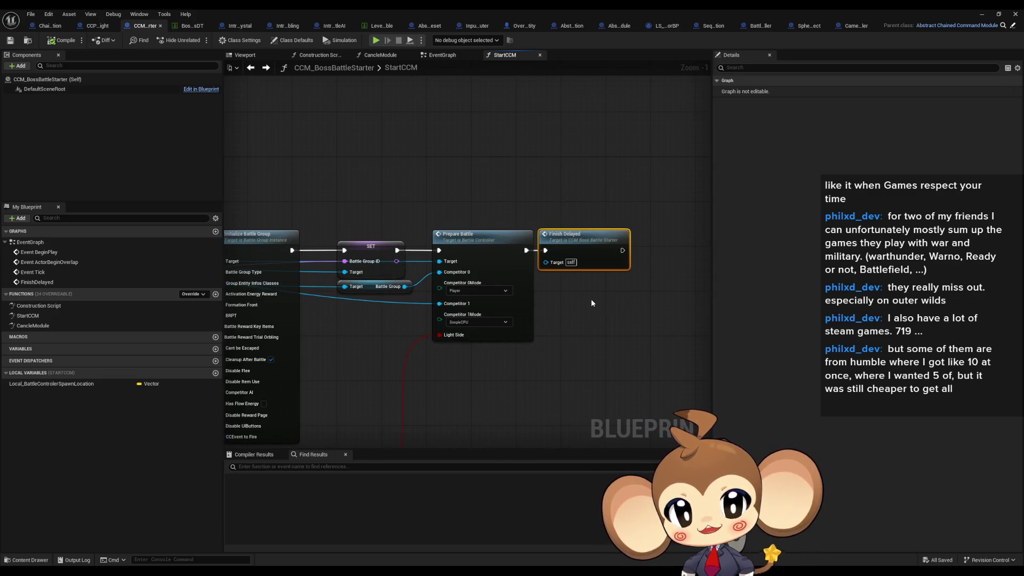
scroll(536, 333, down, 5)
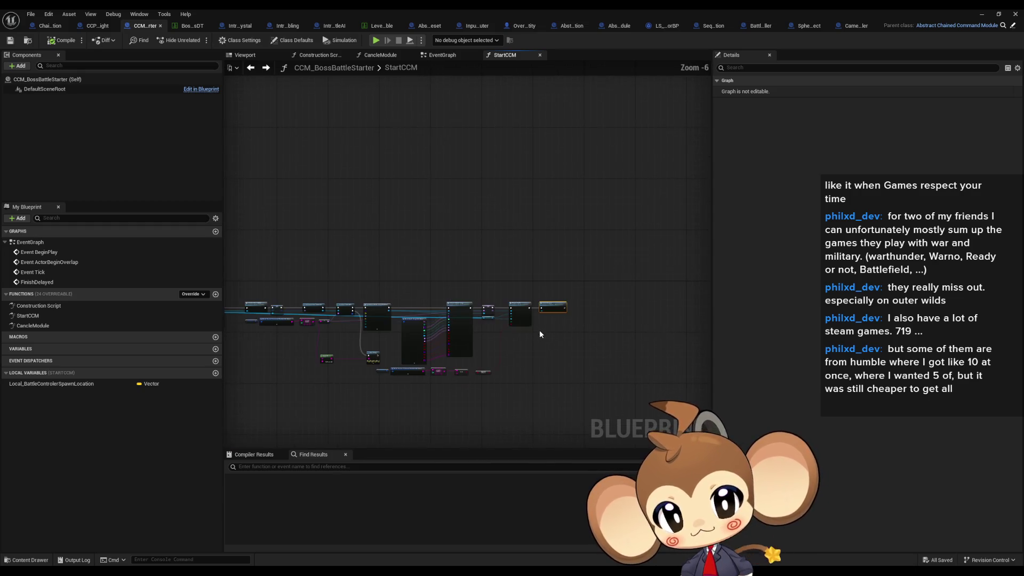
scroll(611, 289, up, 3)
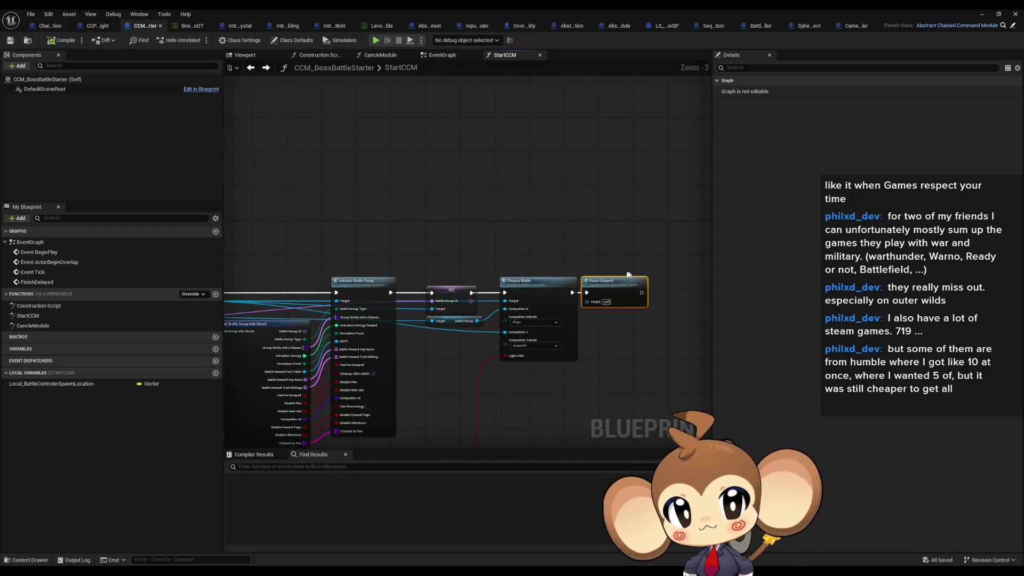
- Jump to the FinishDelayed event and inspect its Call Chained Command Module Done and Clean Up nodes
double_click(607, 291)
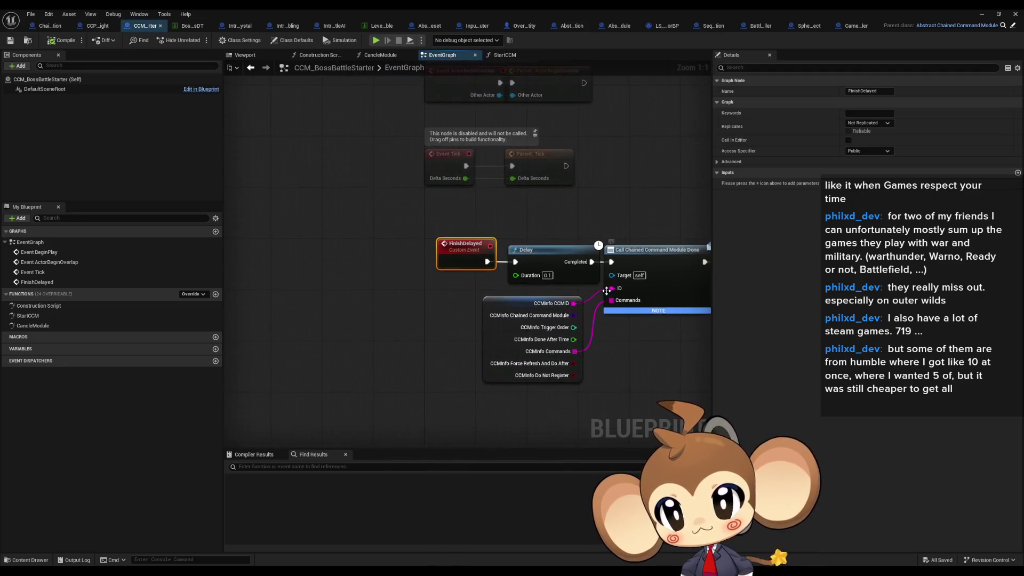
drag(558, 363, 395, 336)
drag(455, 187, 515, 298)
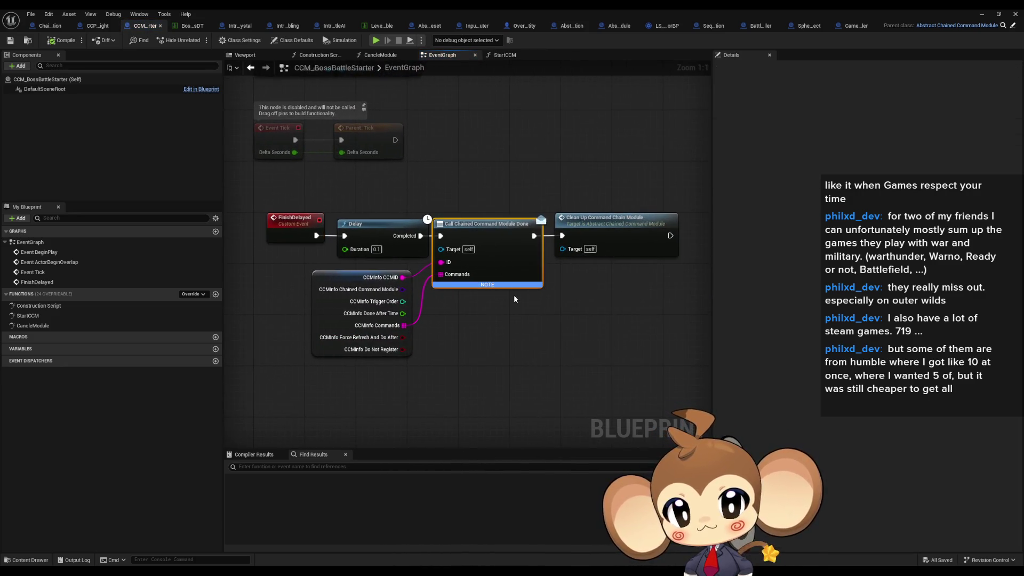
drag(548, 244, 620, 295)
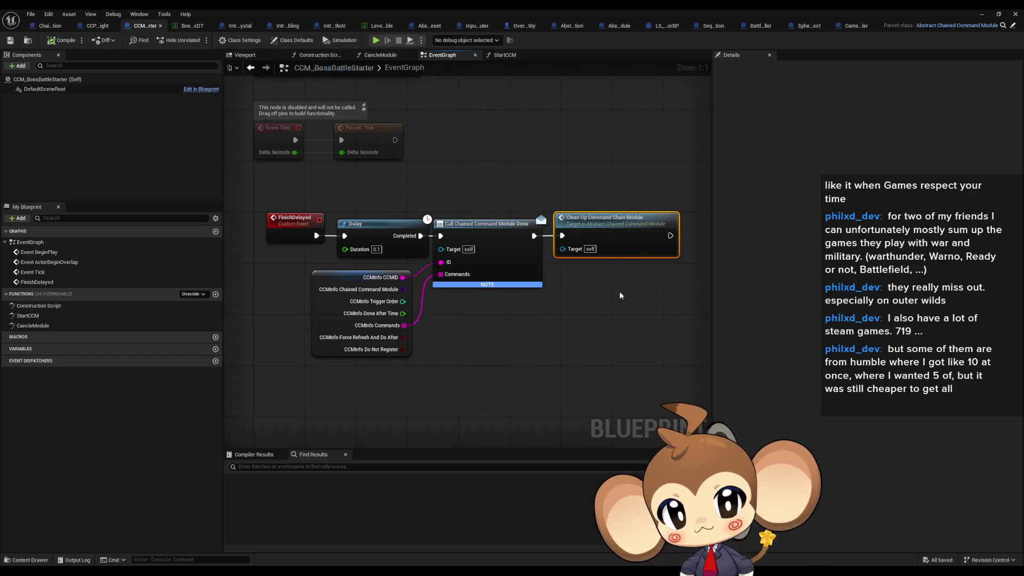
- Inspect StartCCM's Get Player Actor, camera info and SpawnActor Battle Controller nodes
click(98, 26)
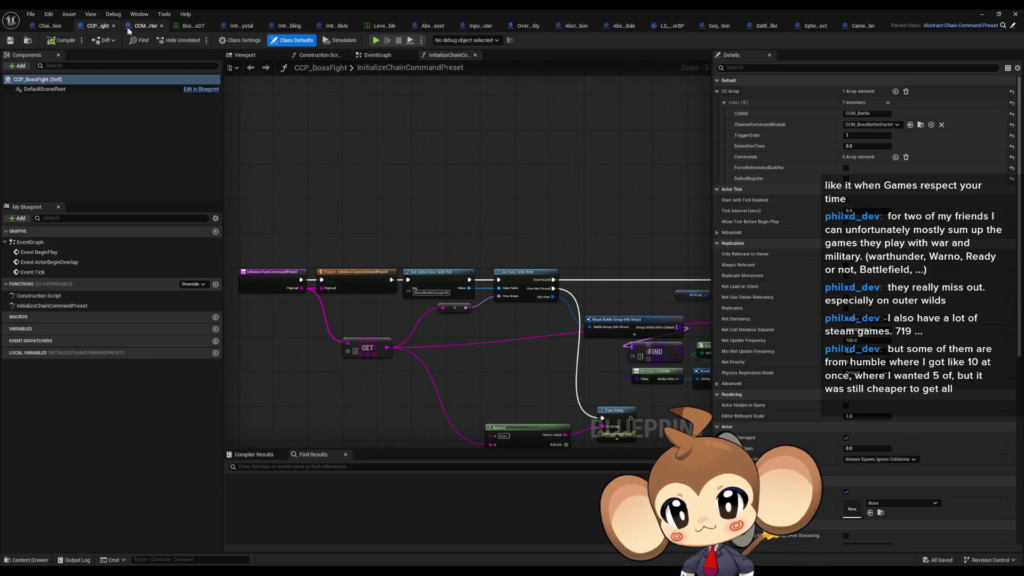
click(141, 25)
click(250, 67)
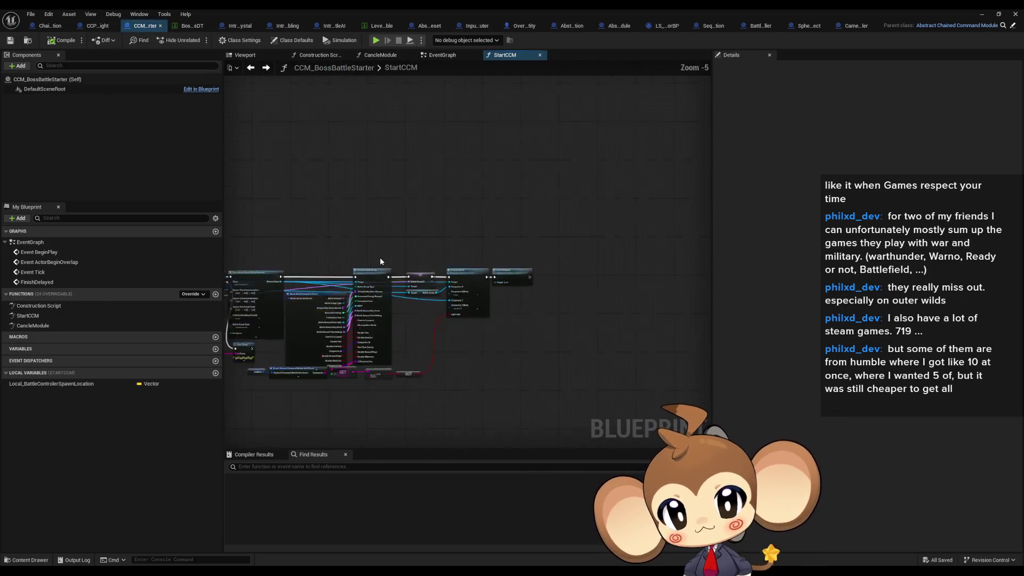
scroll(447, 290, up, 4)
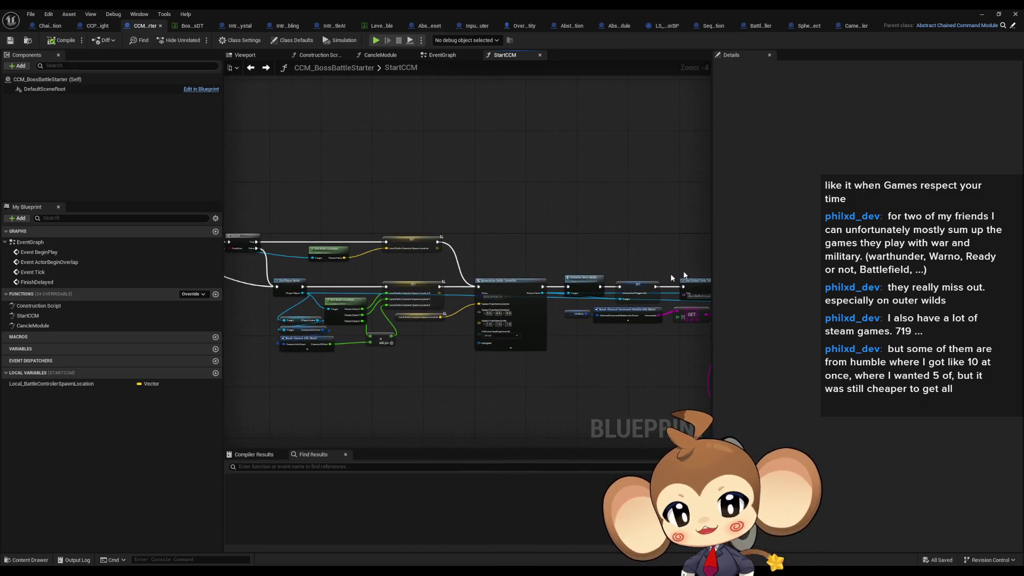
drag(464, 312, 583, 306)
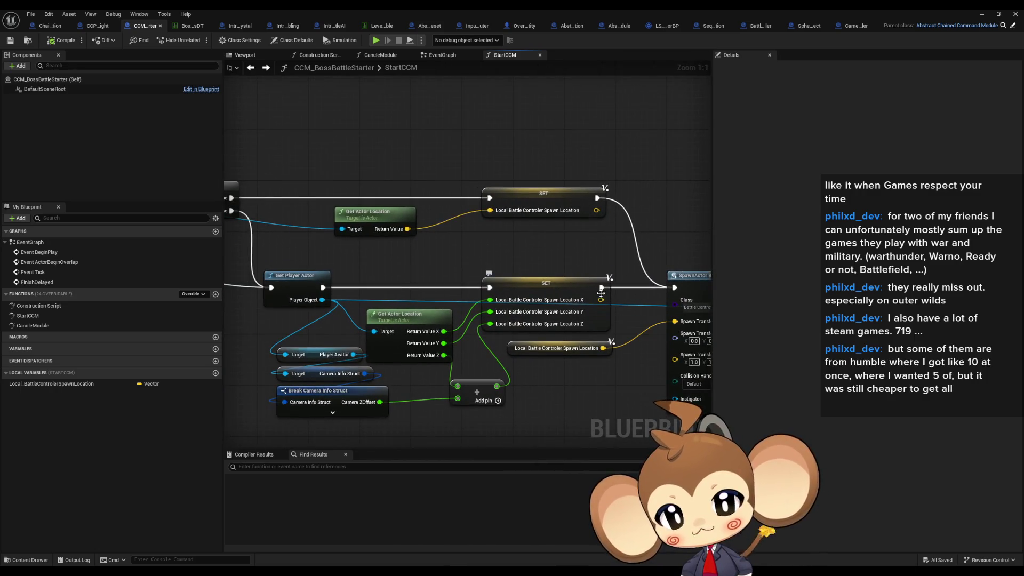
drag(621, 342, 529, 329)
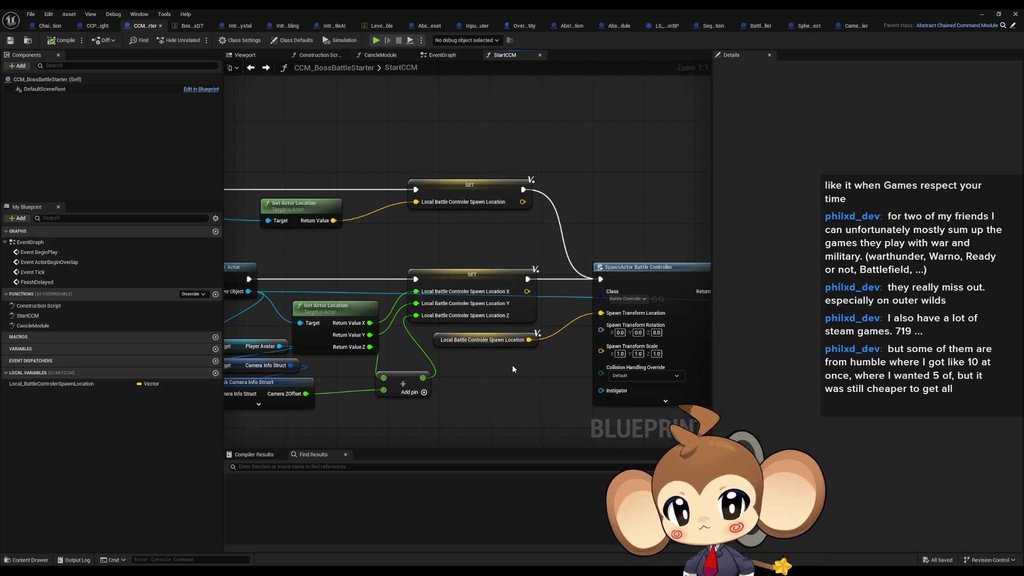
scroll(512, 368, down, 3)
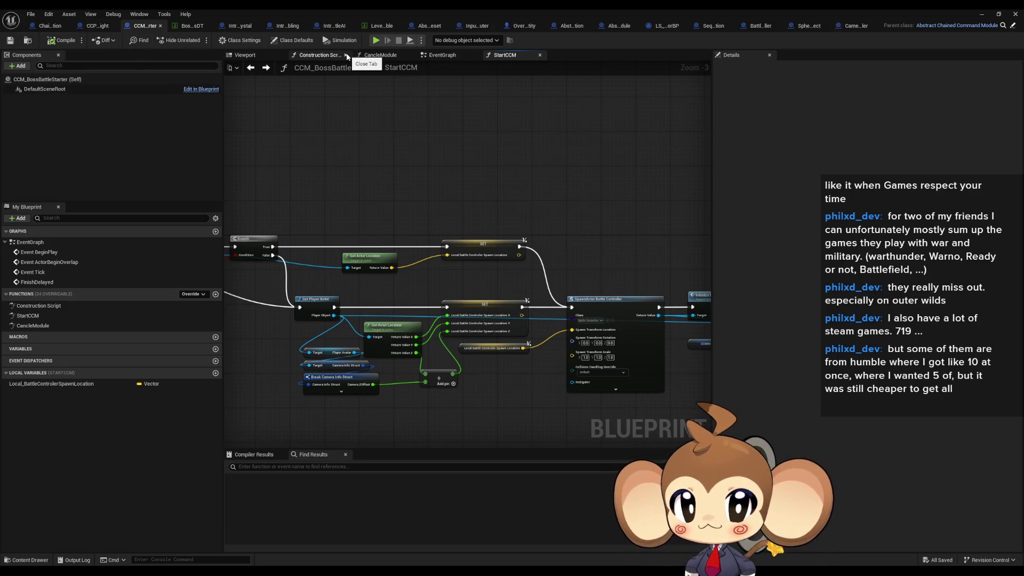
- Close the Construction Script and bring up BattleController's PrepareBattle node network
click(347, 57)
drag(761, 25, 209, 27)
scroll(595, 311, down, 5)
drag(607, 354, 430, 308)
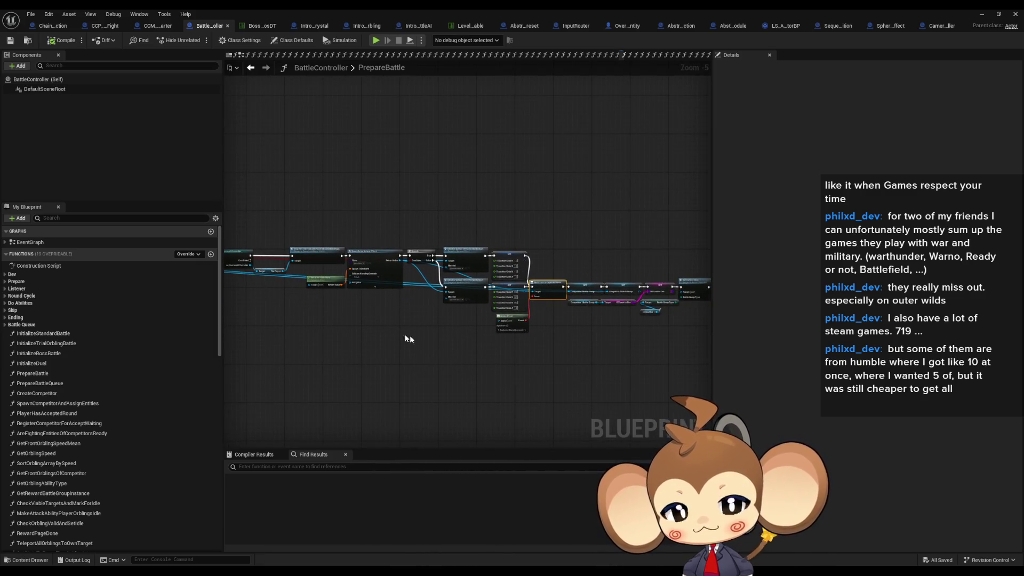
click(37, 375)
click(256, 347)
scroll(548, 350, up, 4)
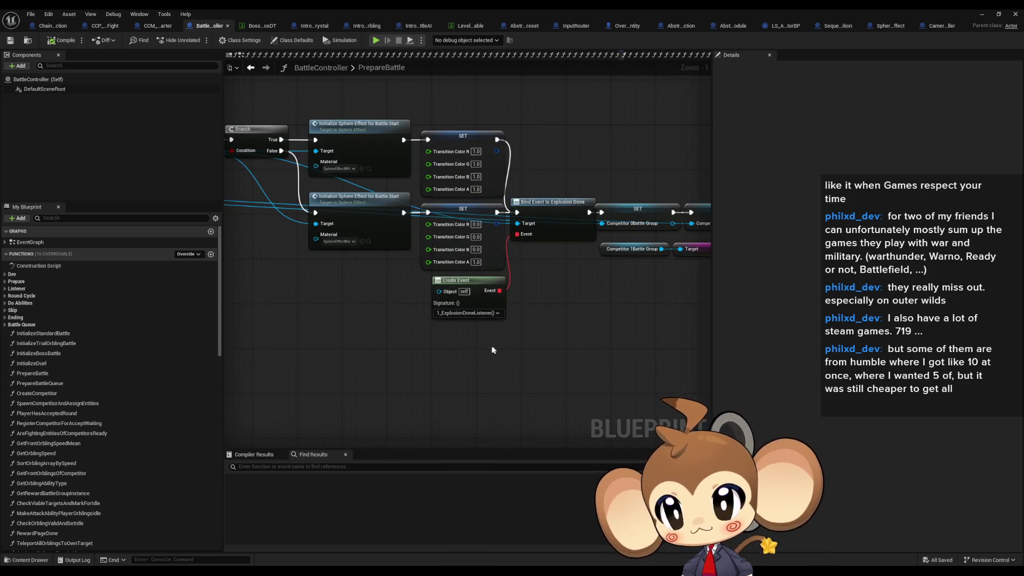
mouse_move(258, 298)
mouse_down()
mouse_move(353, 348)
mouse_move(558, 360)
mouse_move(639, 349)
mouse_move(617, 355)
mouse_up()
scroll(625, 348, down, 1)
scroll(624, 349, up, 1)
scroll(555, 315, up, 1)
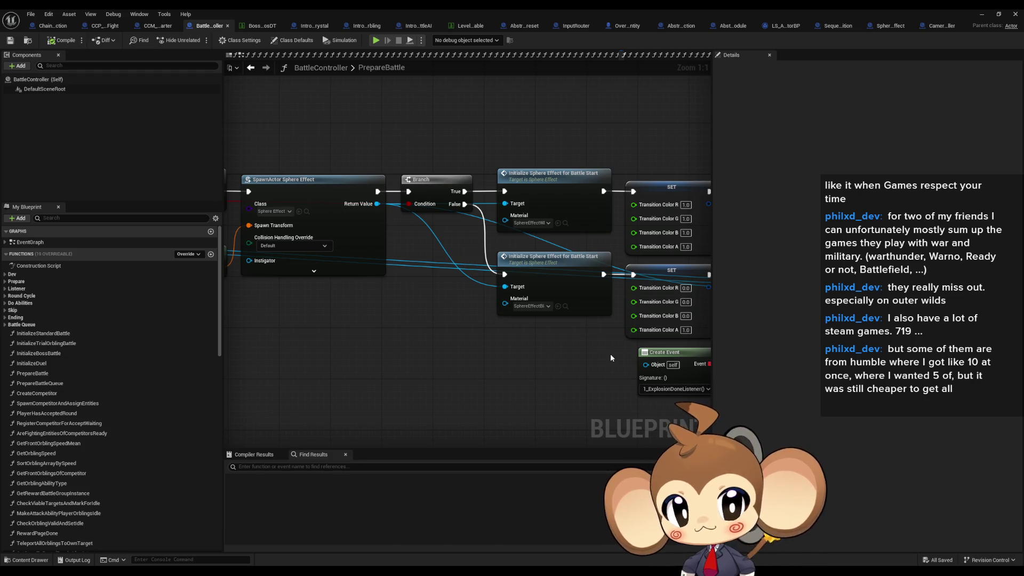
drag(611, 354, 517, 367)
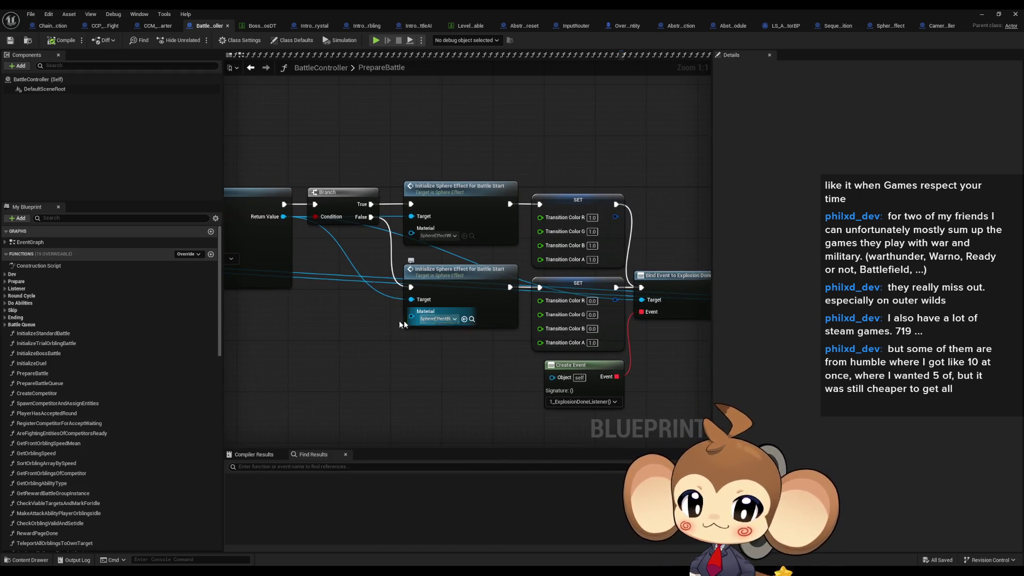
drag(410, 324, 449, 370)
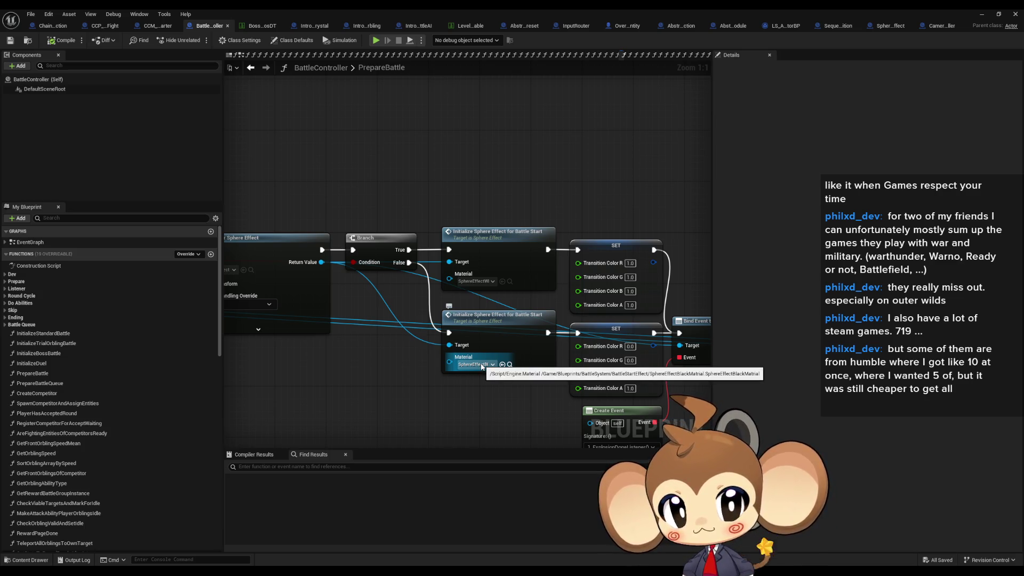
double_click(504, 241)
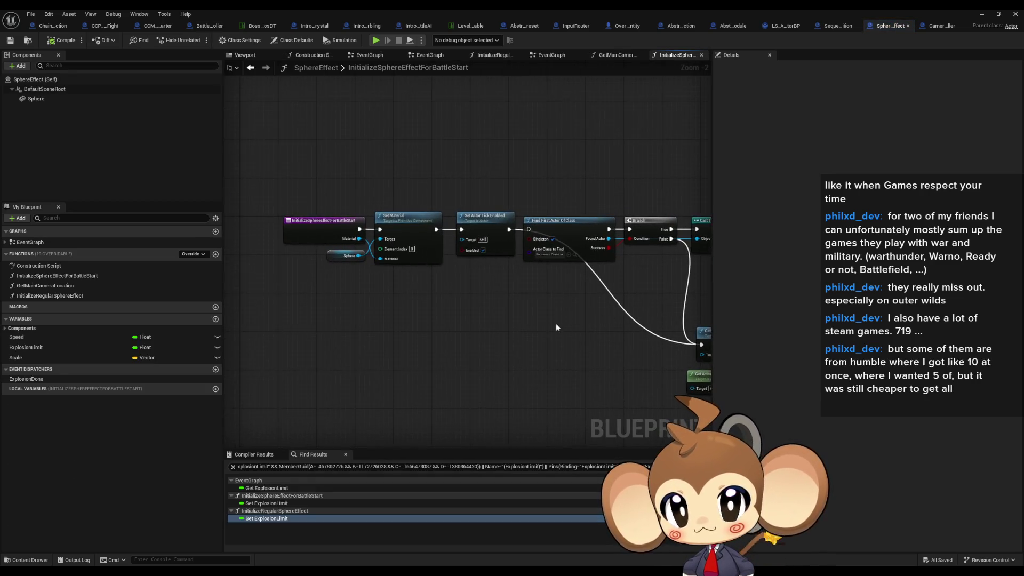
- Trace the sphere effect function from Cast and Get Main Camera Location to Set Actor Tick Enabled
scroll(559, 325, down, 1)
drag(559, 325, 442, 317)
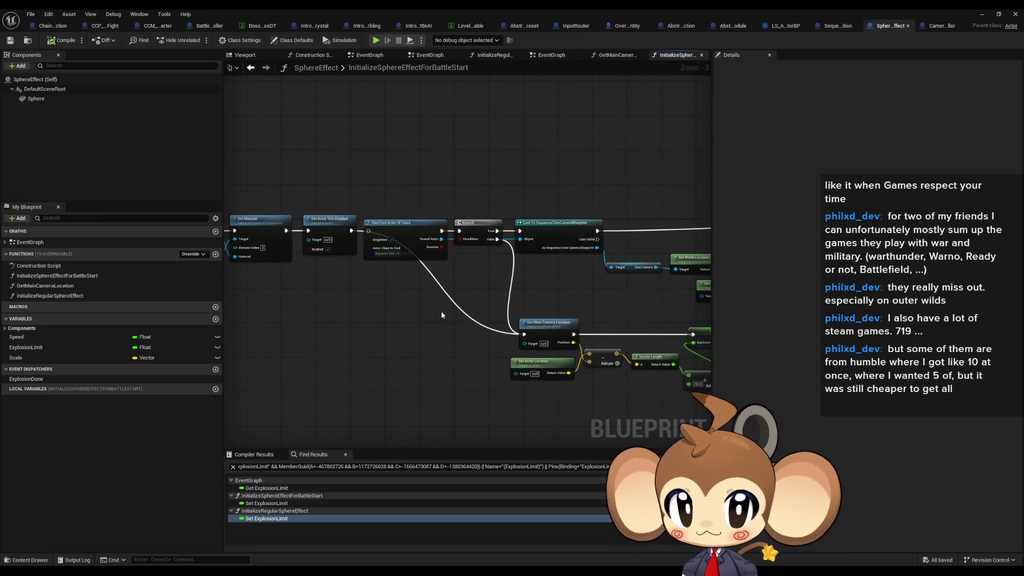
drag(441, 311, 566, 328)
drag(431, 191, 471, 298)
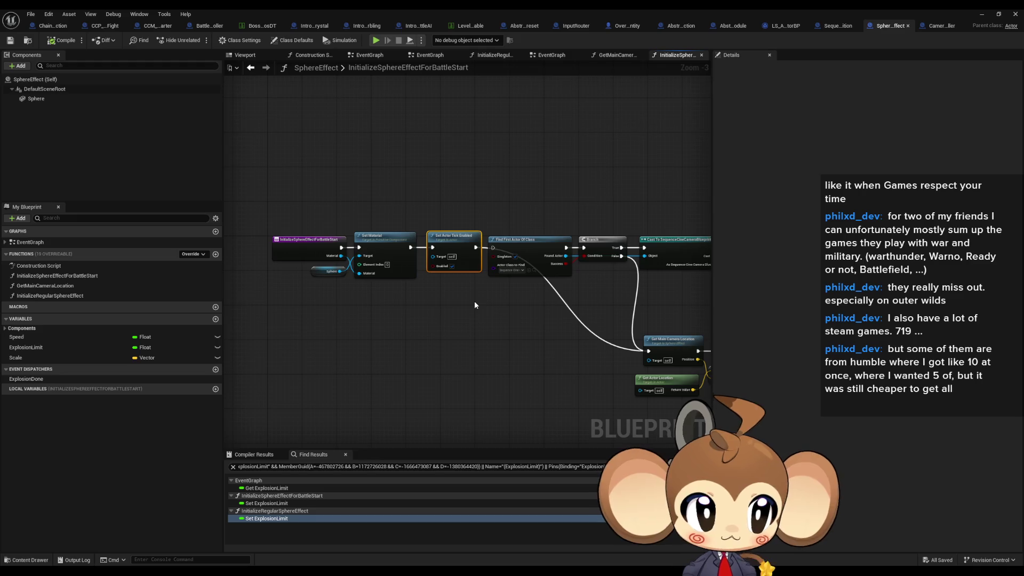
drag(475, 306, 378, 305)
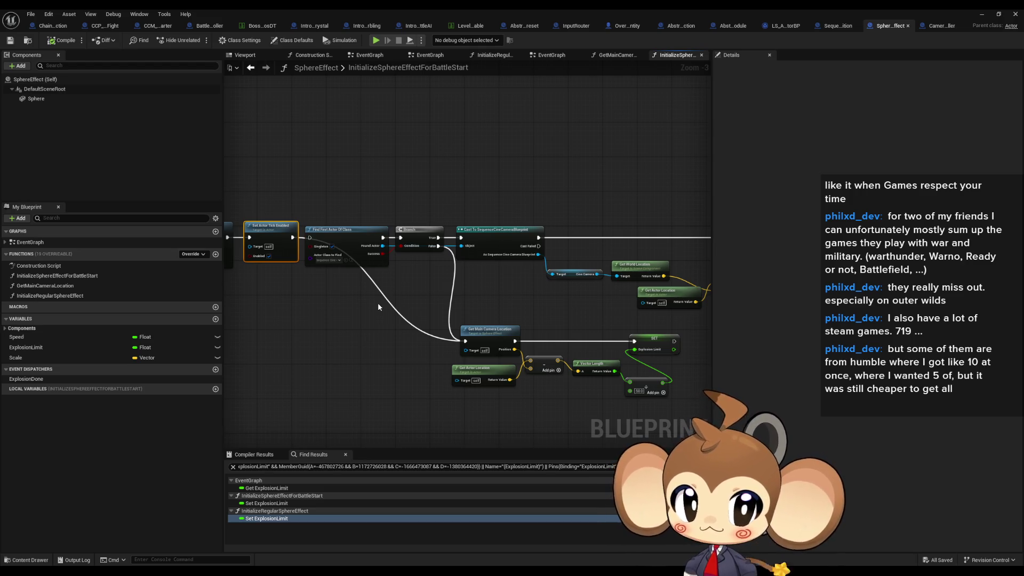
drag(472, 310, 374, 309)
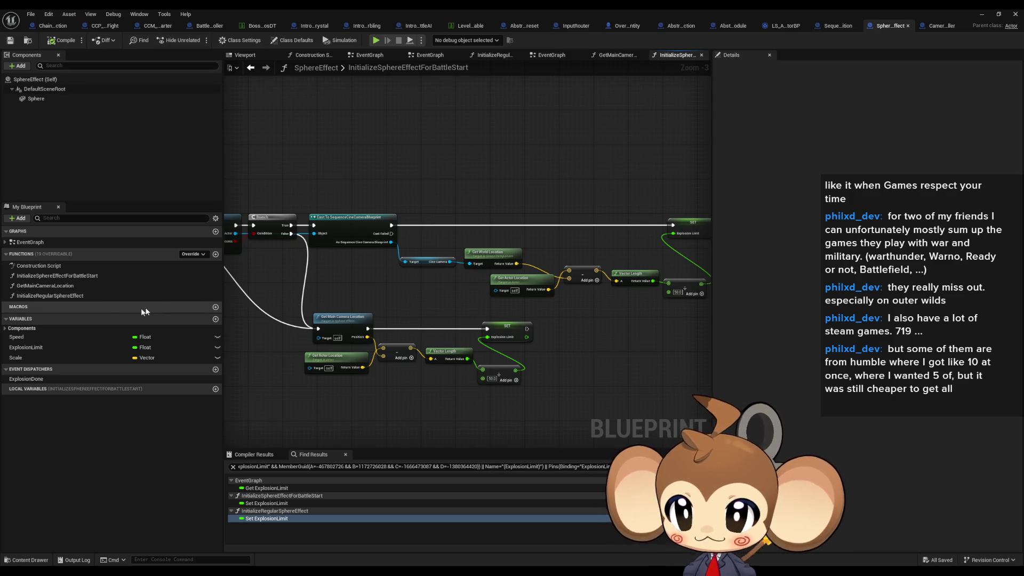
- Locate Call Explosion Done in SphereEffect's EventGraph, then return to BattleController
double_click(30, 242)
mouse_move(581, 335)
mouse_down()
mouse_move(448, 332)
mouse_move(578, 330)
mouse_up()
click(559, 346)
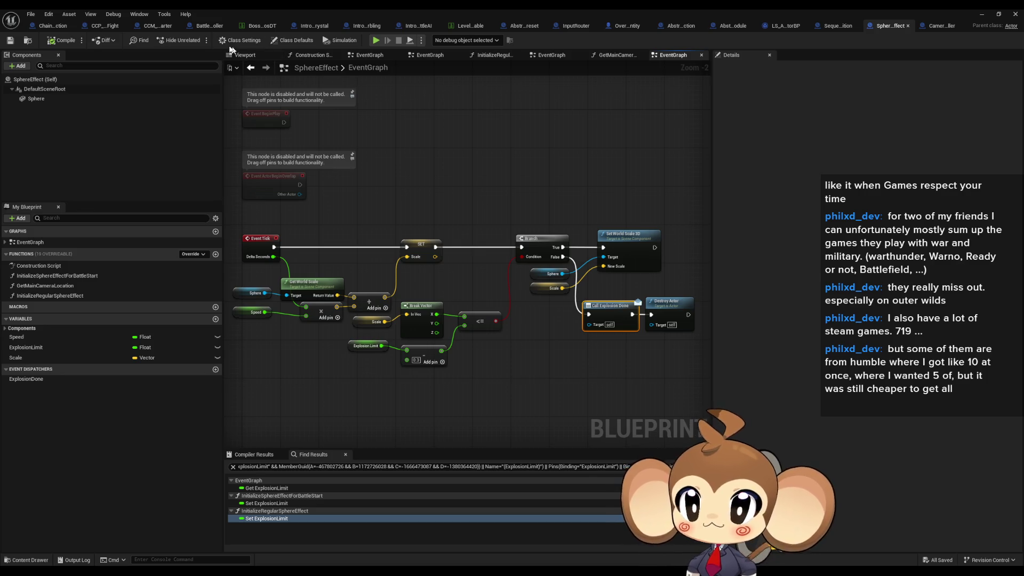
click(207, 27)
scroll(577, 300, down, 5)
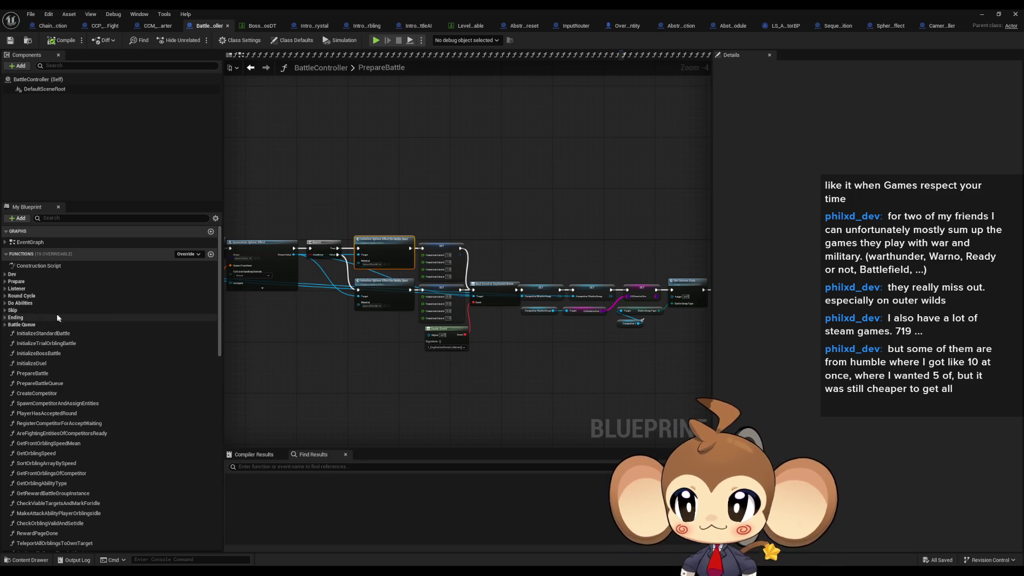
- Expand the Listener and Prepare groups and inspect 1_ExplosionDoneListener's Find First Actor and ADD nodes
click(5, 290)
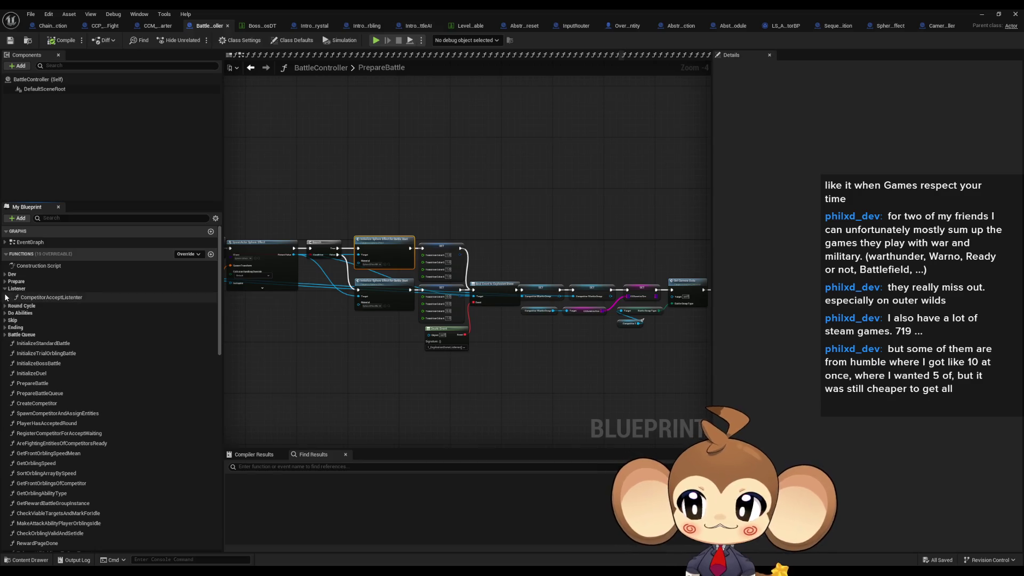
click(6, 281)
double_click(53, 290)
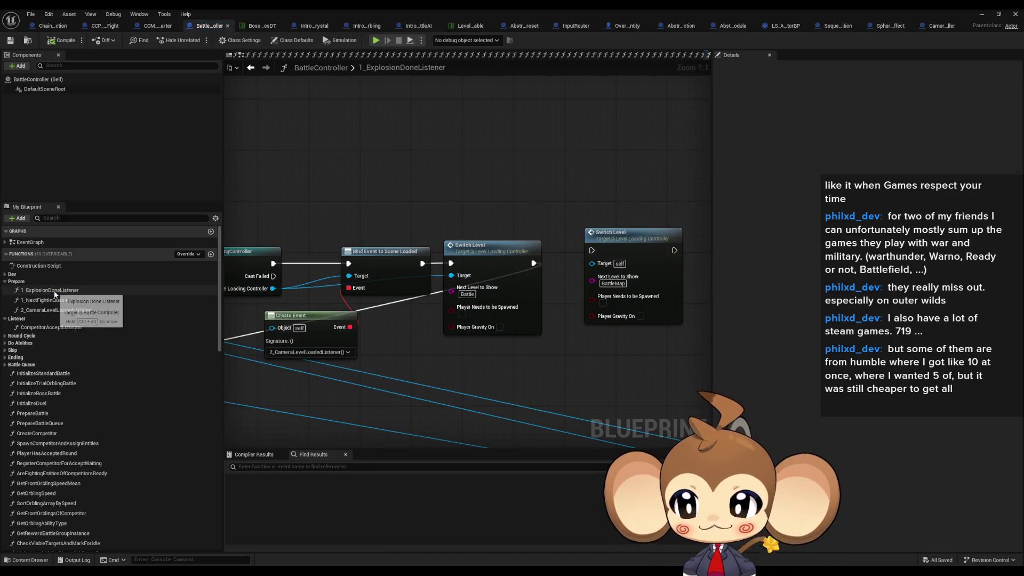
scroll(381, 334, down, 5)
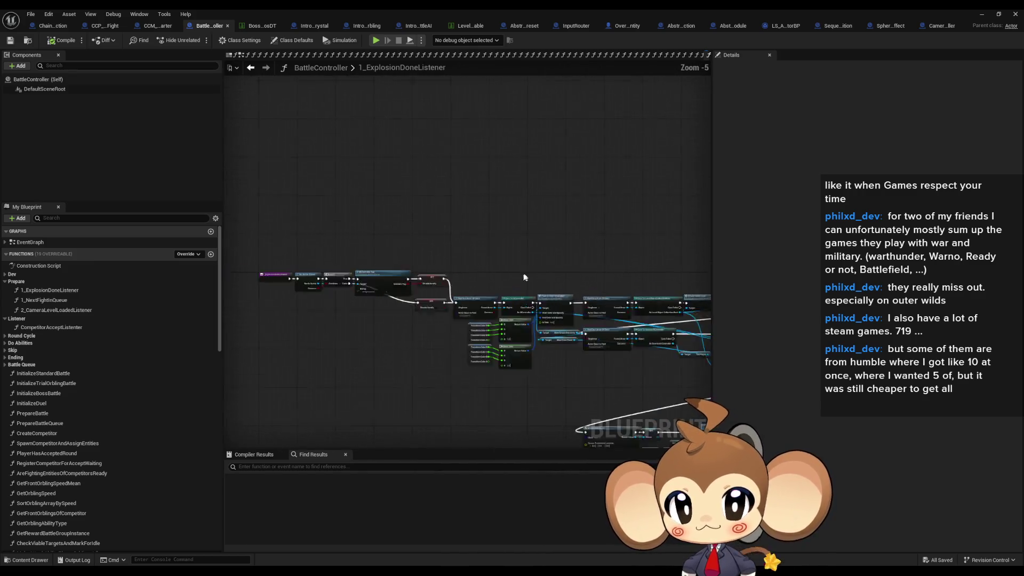
scroll(477, 306, down, 3)
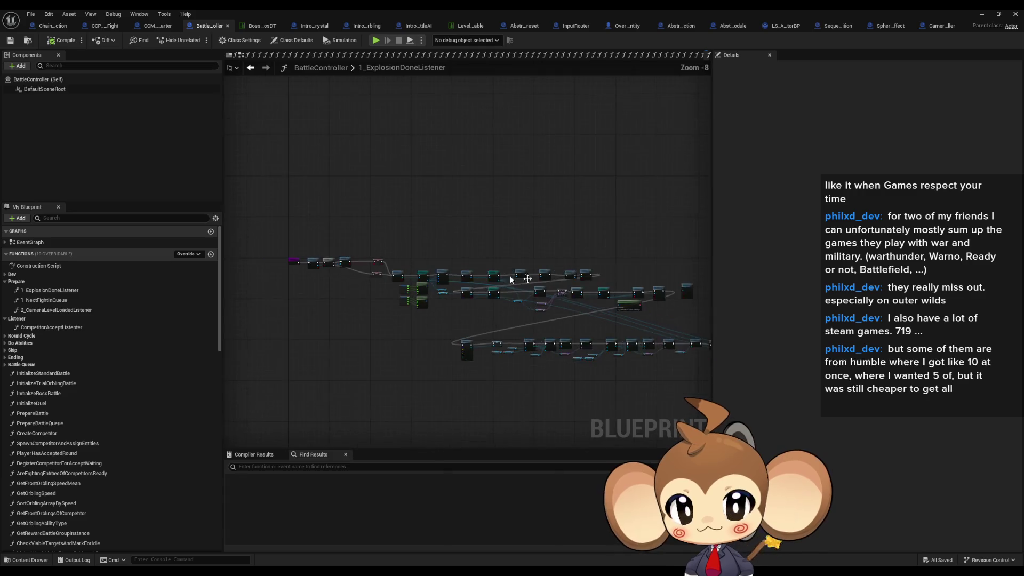
scroll(499, 317, up, 8)
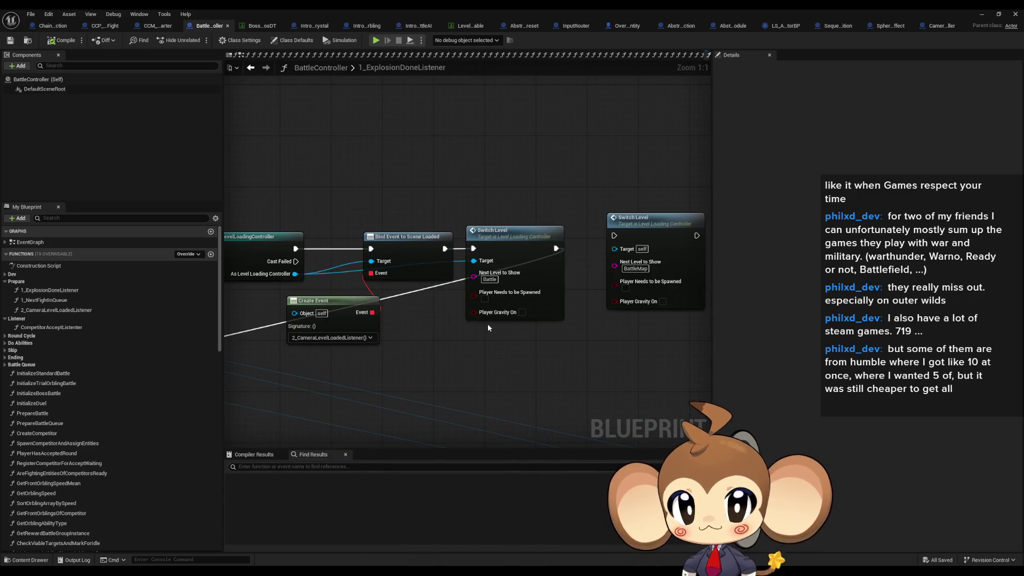
scroll(486, 324, down, 2)
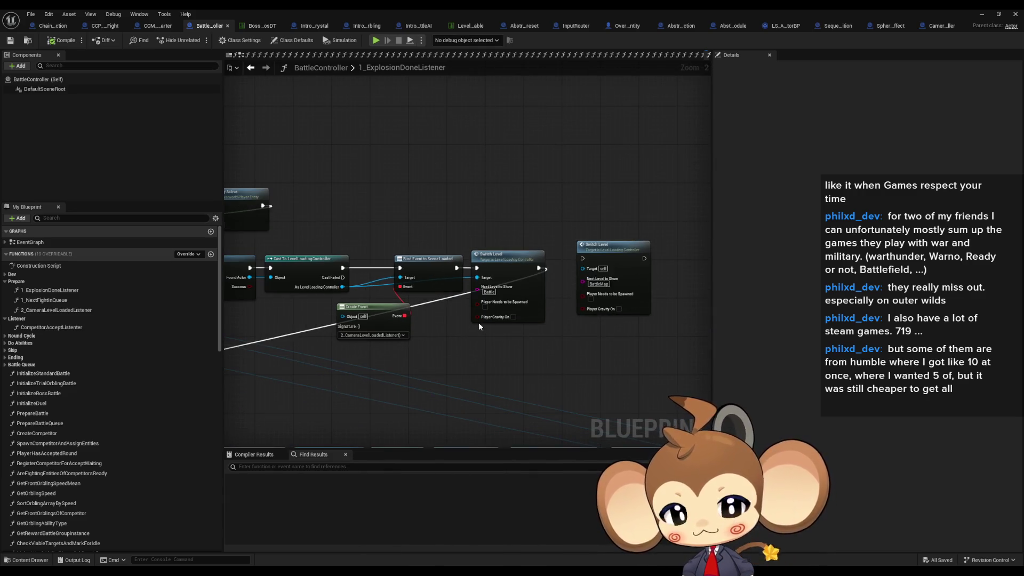
drag(382, 315, 539, 320)
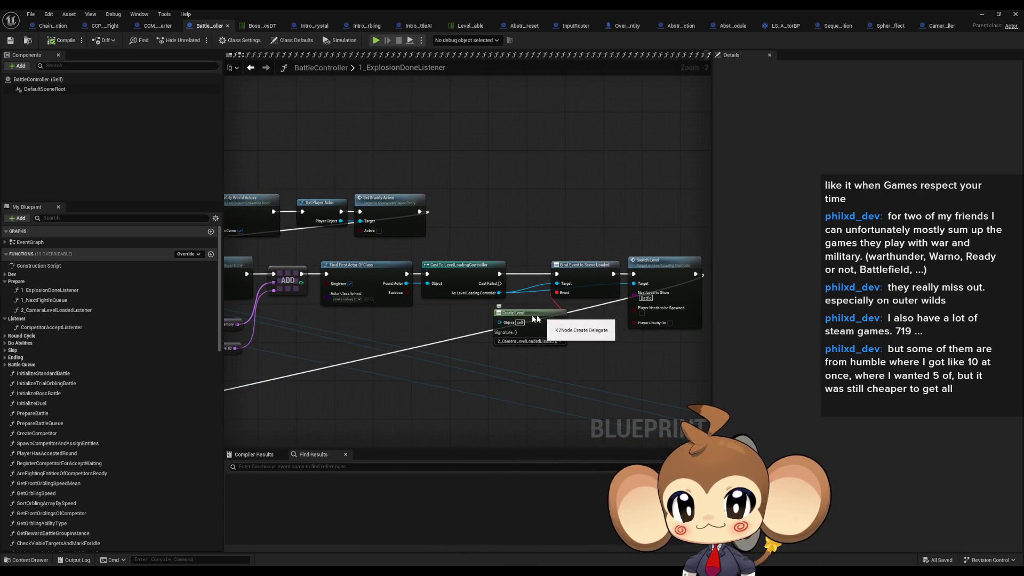
scroll(538, 319, down, 3)
scroll(398, 314, up, 2)
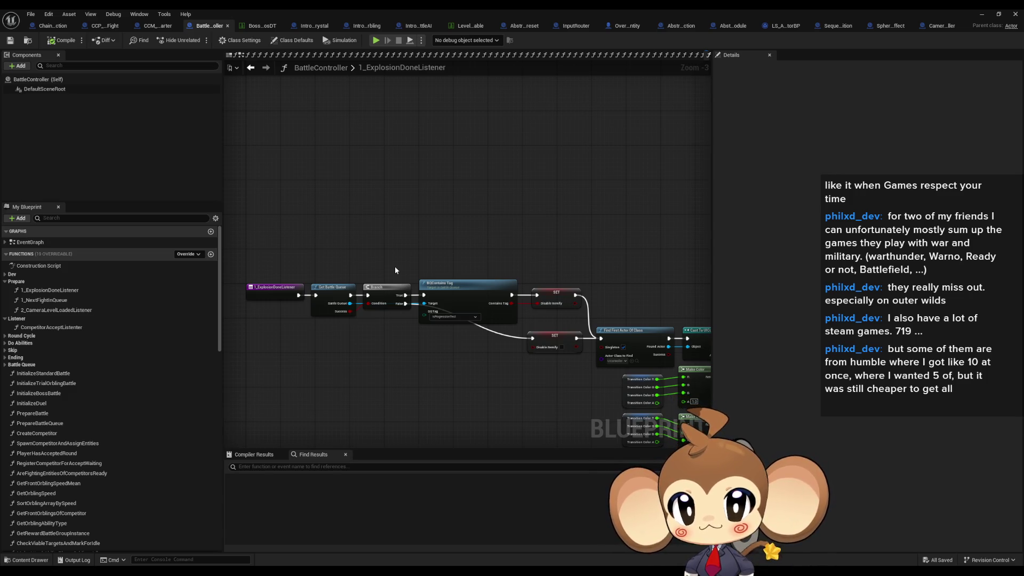
scroll(395, 270, down, 2)
scroll(465, 294, down, 2)
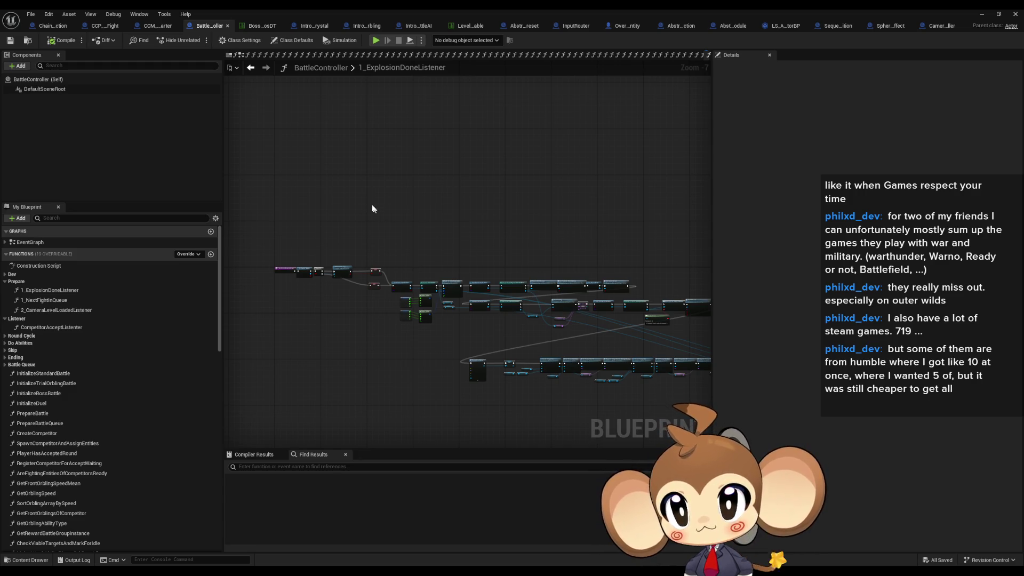
- Connect the StartCCM Branch False pin to Find First Actor Of Class
click(157, 25)
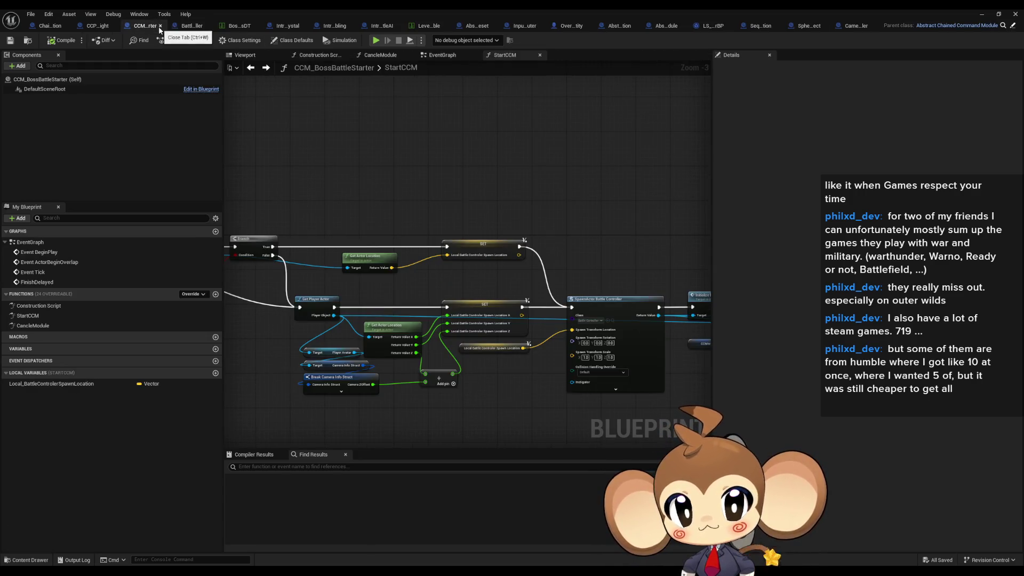
scroll(292, 258, up, 2)
drag(273, 254, 333, 245)
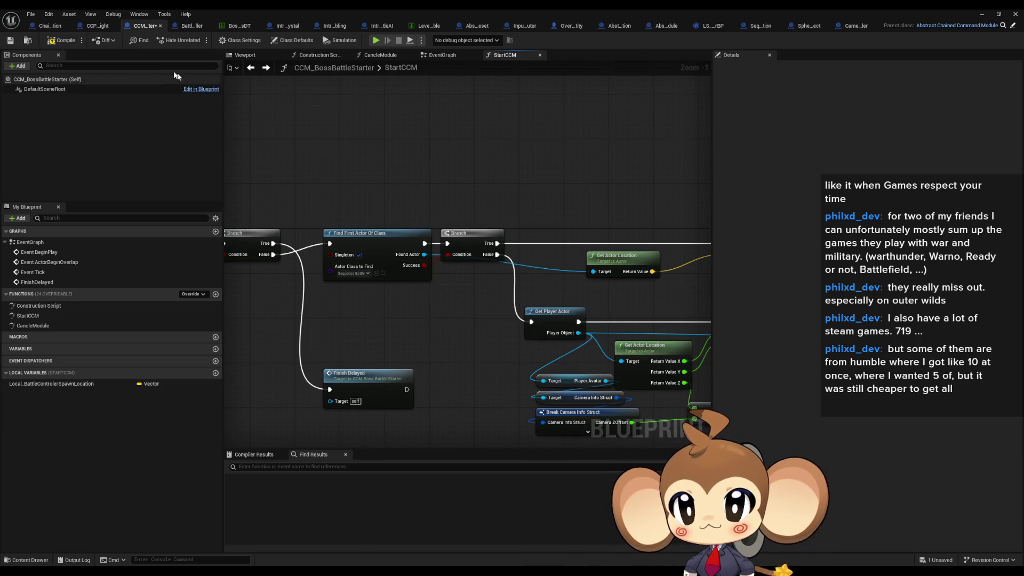
- Open the sphere effect's Initialize function from BattleController's PrepareBattle graph
click(191, 28)
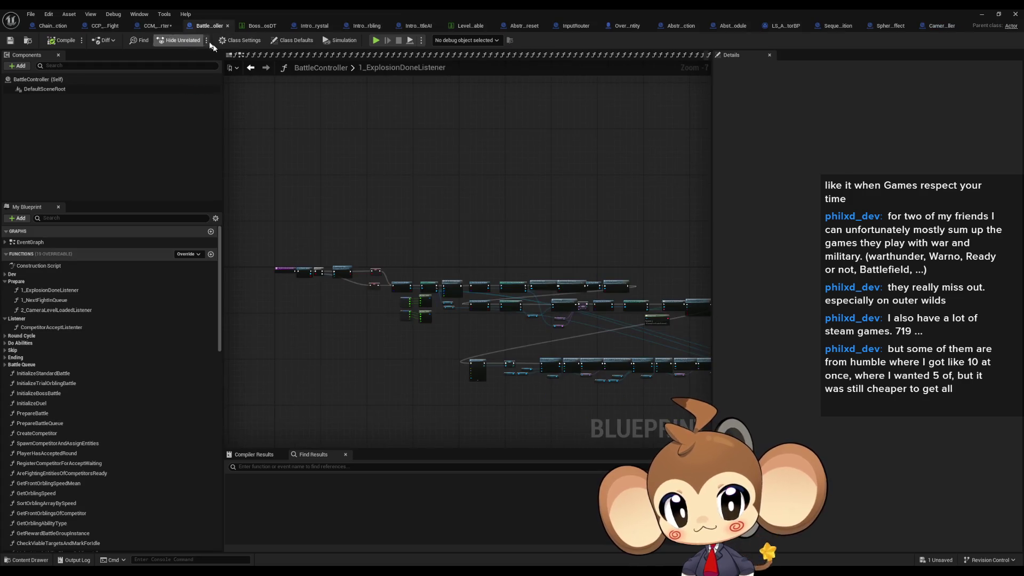
click(251, 67)
click(251, 68)
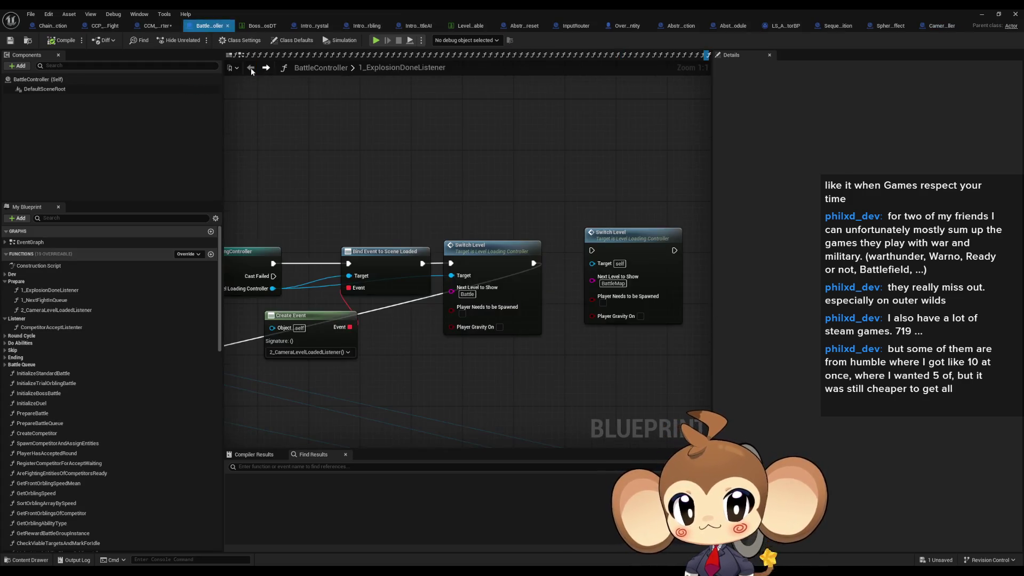
click(266, 68)
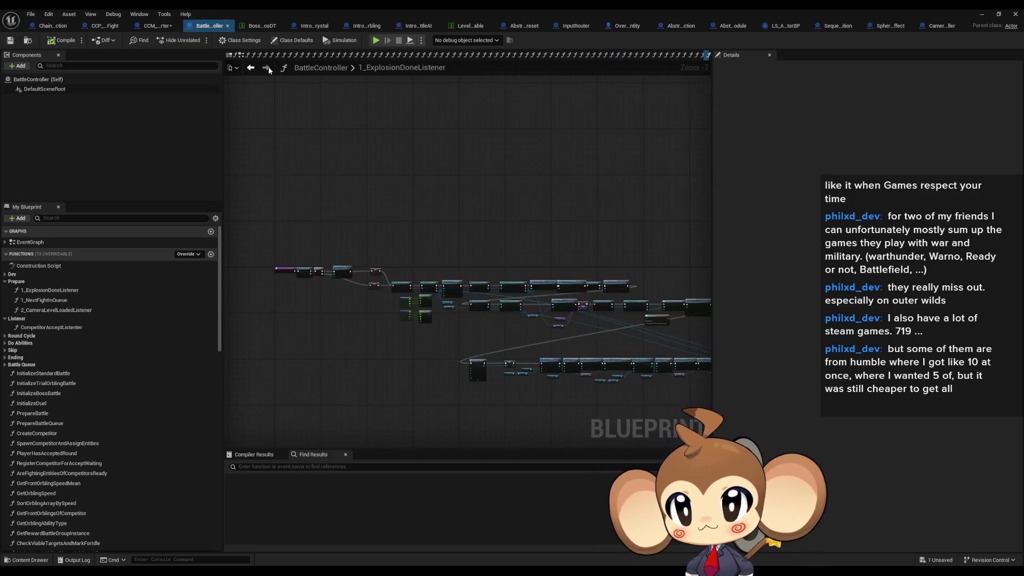
click(250, 69)
click(250, 69)
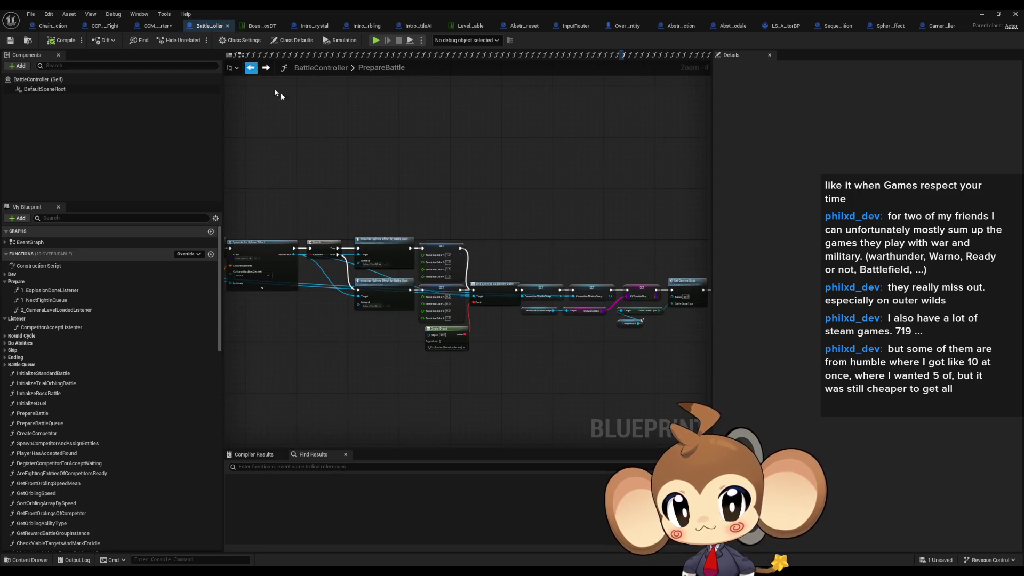
scroll(373, 251, up, 5)
click(342, 224)
double_click(341, 224)
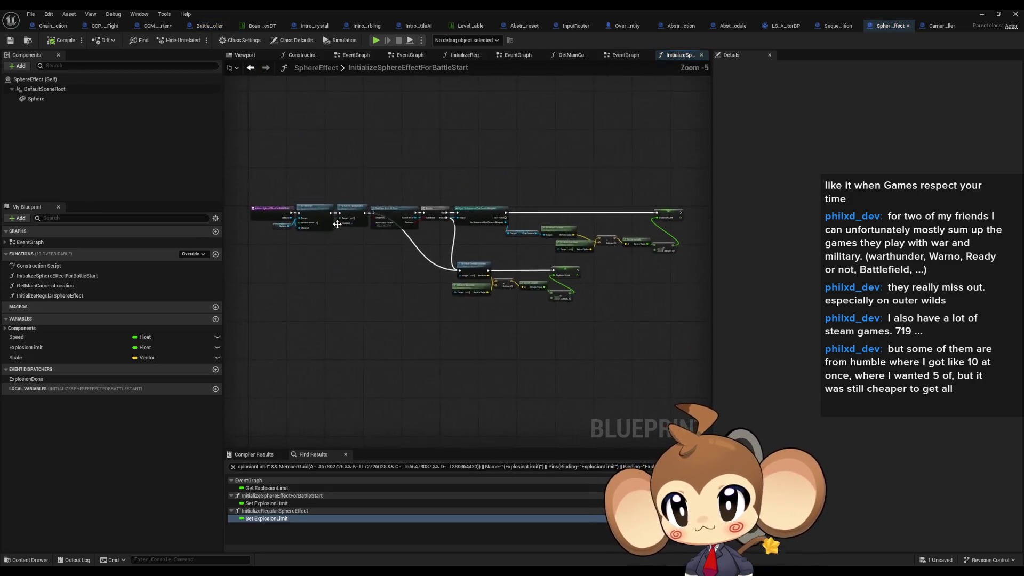
- Review SphereEffect's Set Material node and PrepareBattle's transition colour SET nodes
drag(287, 28, 264, 26)
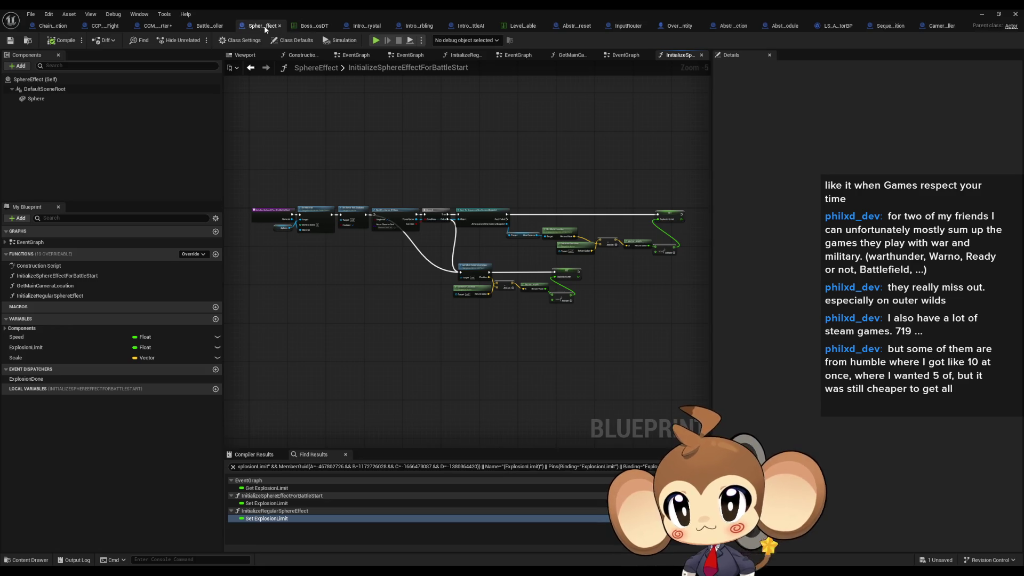
scroll(459, 279, up, 3)
drag(459, 278, 526, 294)
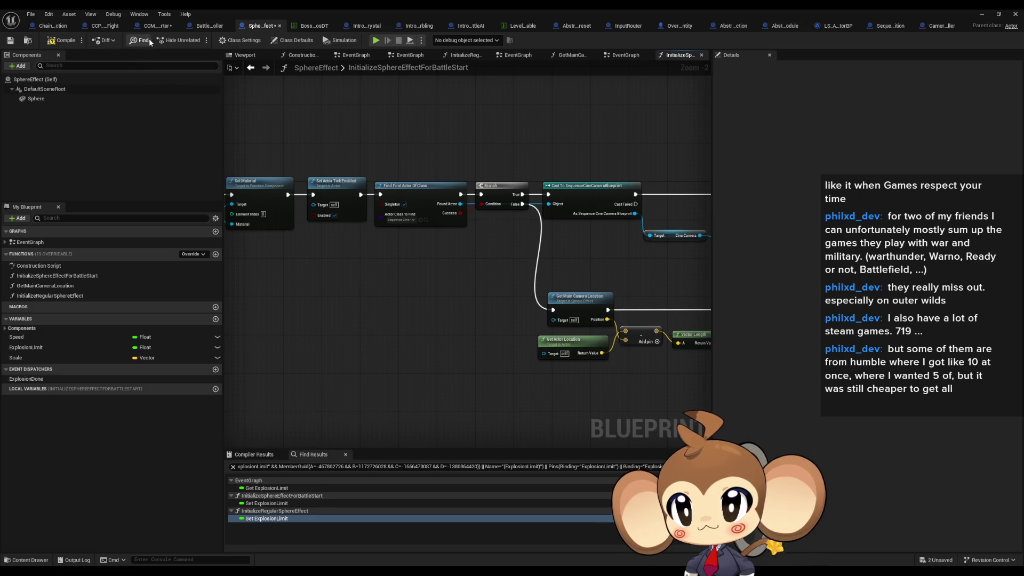
click(206, 27)
scroll(534, 242, down, 3)
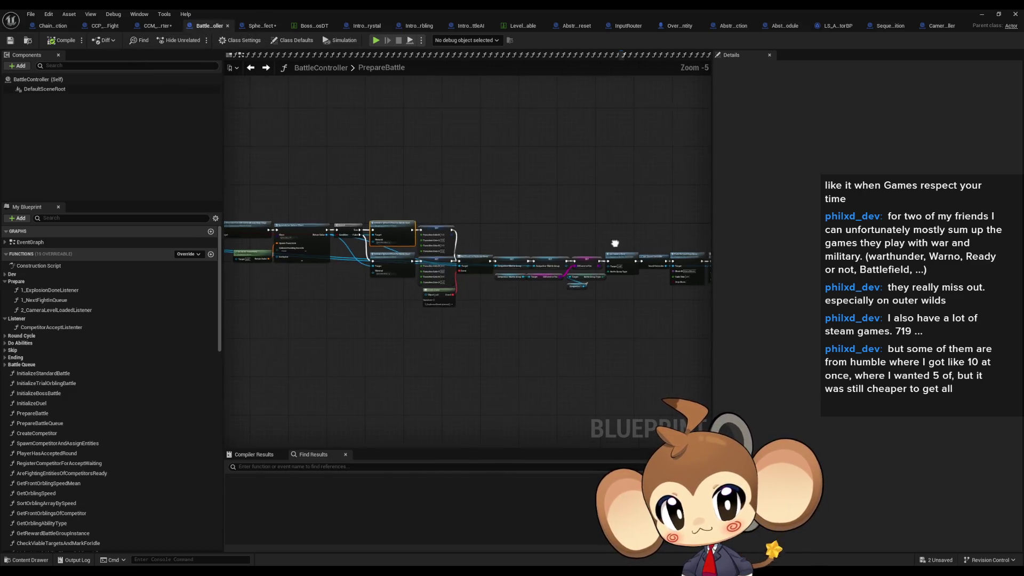
scroll(482, 242, up, 5)
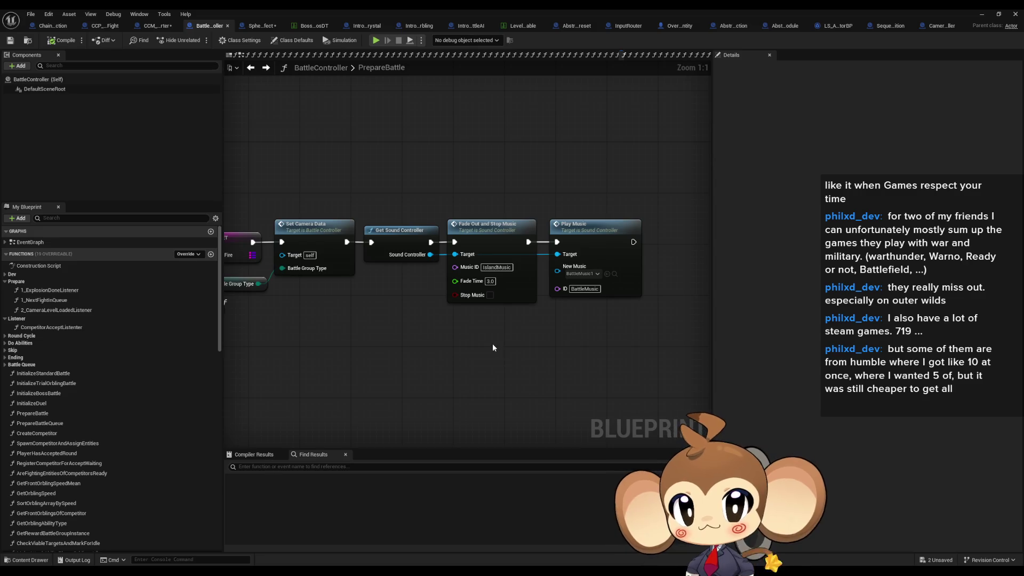
mouse_move(421, 332)
mouse_down()
mouse_move(539, 344)
mouse_move(944, 337)
mouse_up()
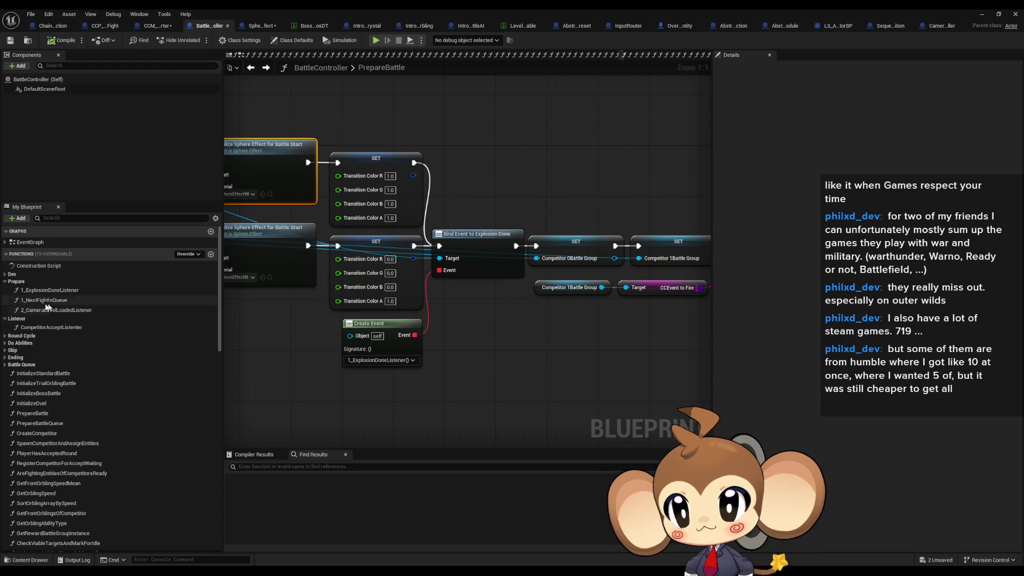
- Reopen 1_ExplosionDoneListener, minimize the blueprint editor and start a play test
double_click(40, 290)
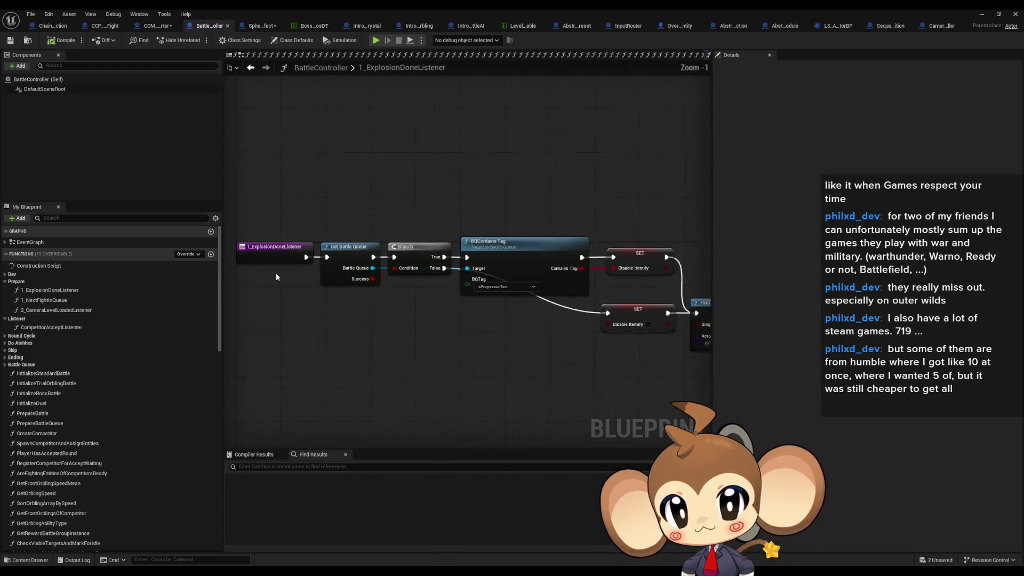
click(981, 18)
click(200, 43)
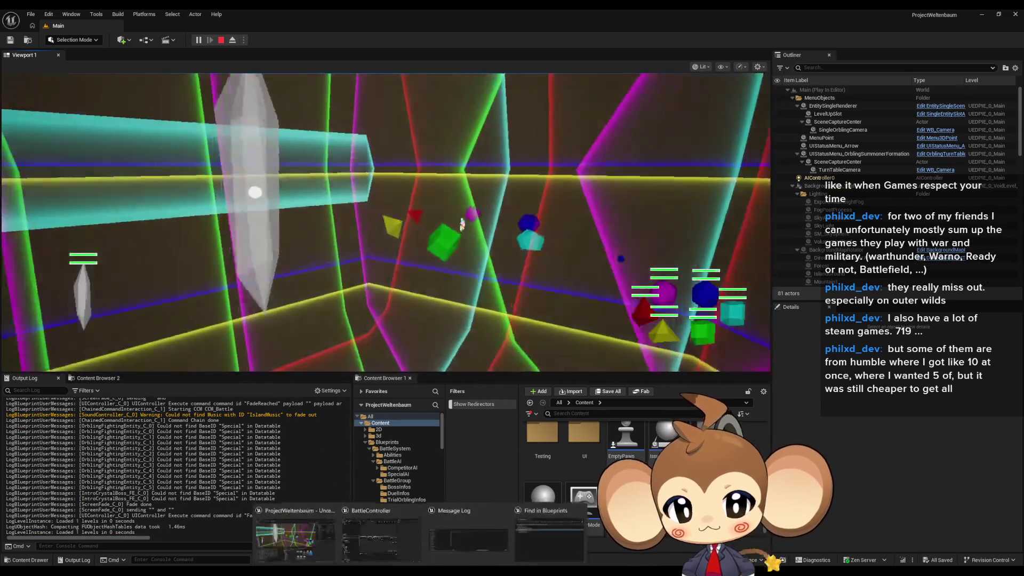
- Stop the play test, add a breakpoint on Get Battle Queue, and minimize the blueprint editor
key(Escape)
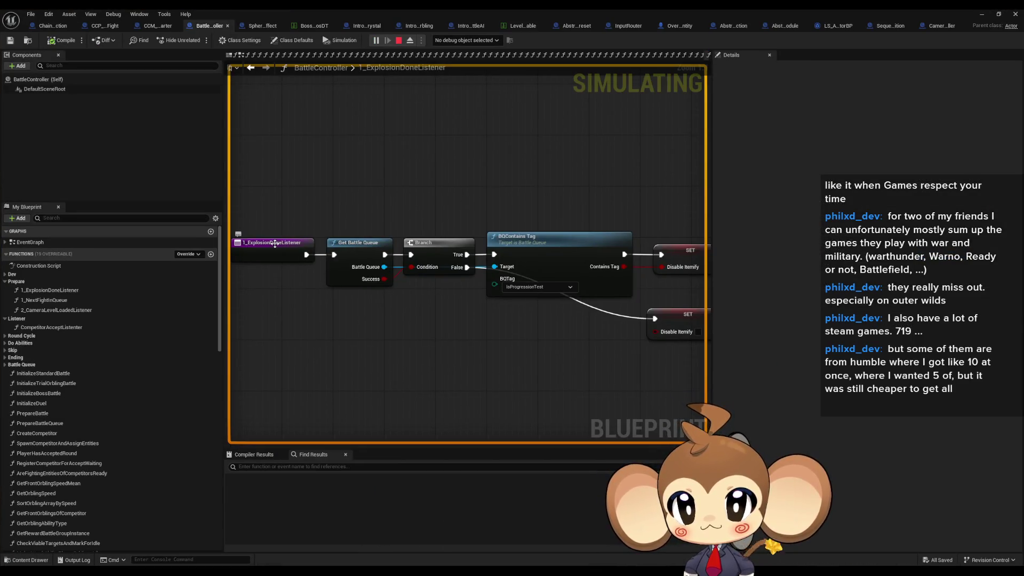
right_click(354, 247)
click(412, 433)
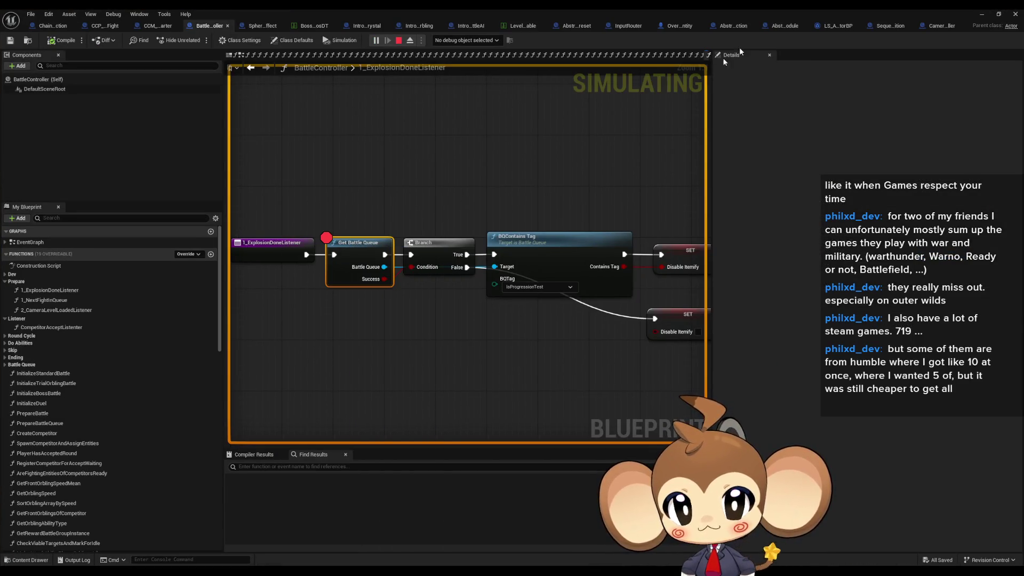
click(982, 14)
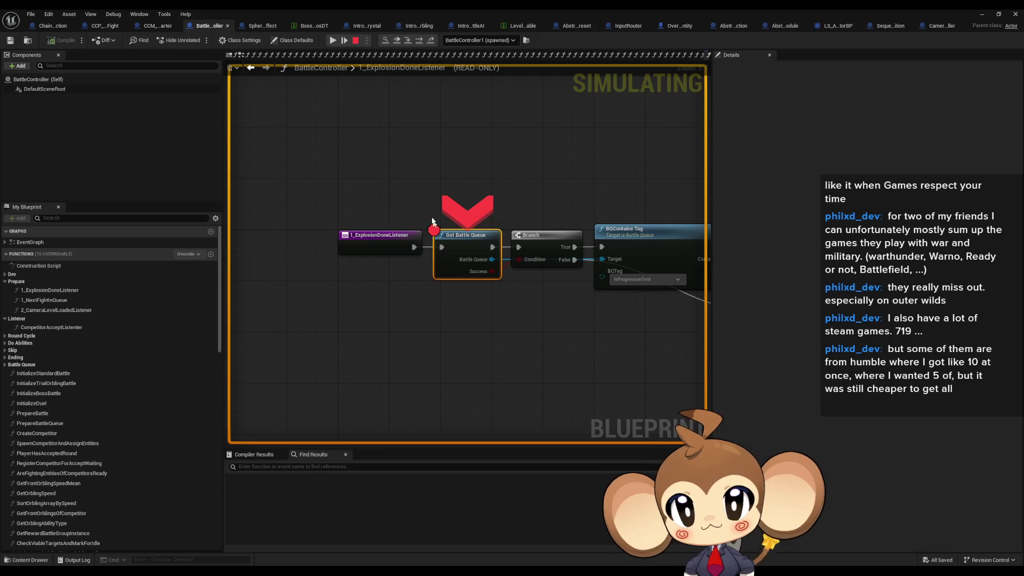
- Step over nodes from Cast To UIController through Freeze World Logic and Bind Event to Scene Loaded, reaching SpawnActor Arena
click(419, 43)
click(418, 43)
click(419, 43)
click(418, 43)
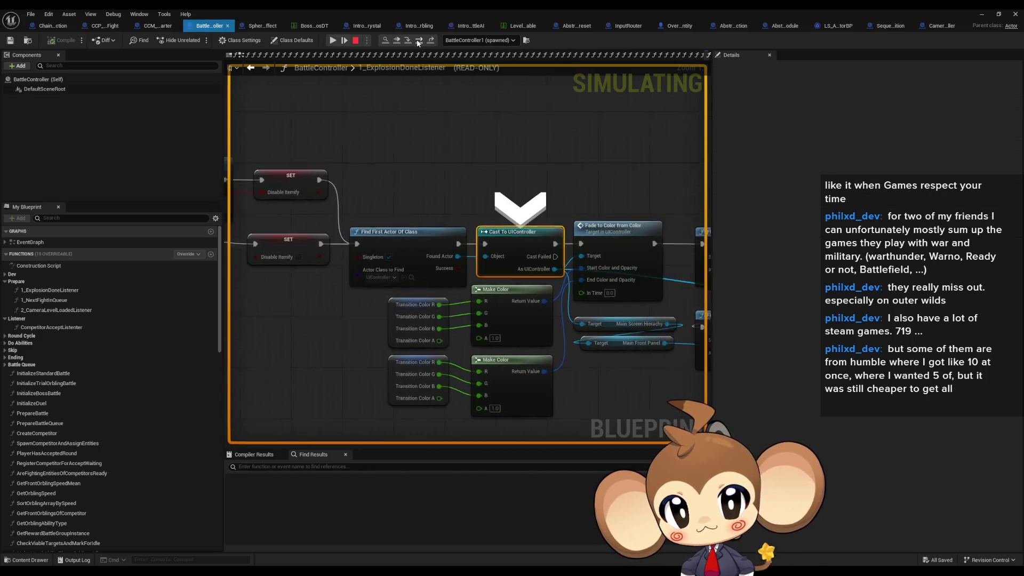
click(419, 43)
click(419, 43)
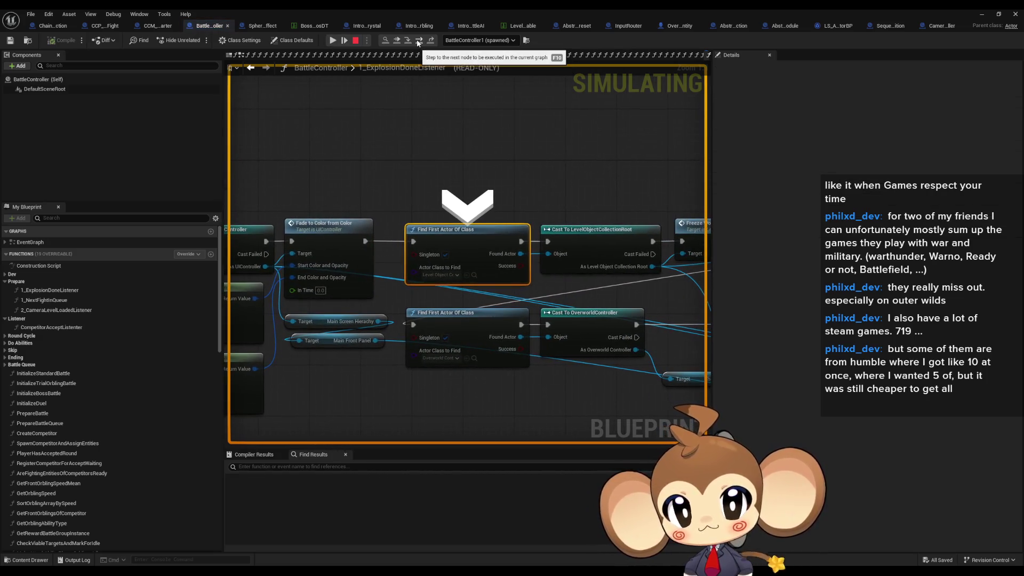
click(419, 43)
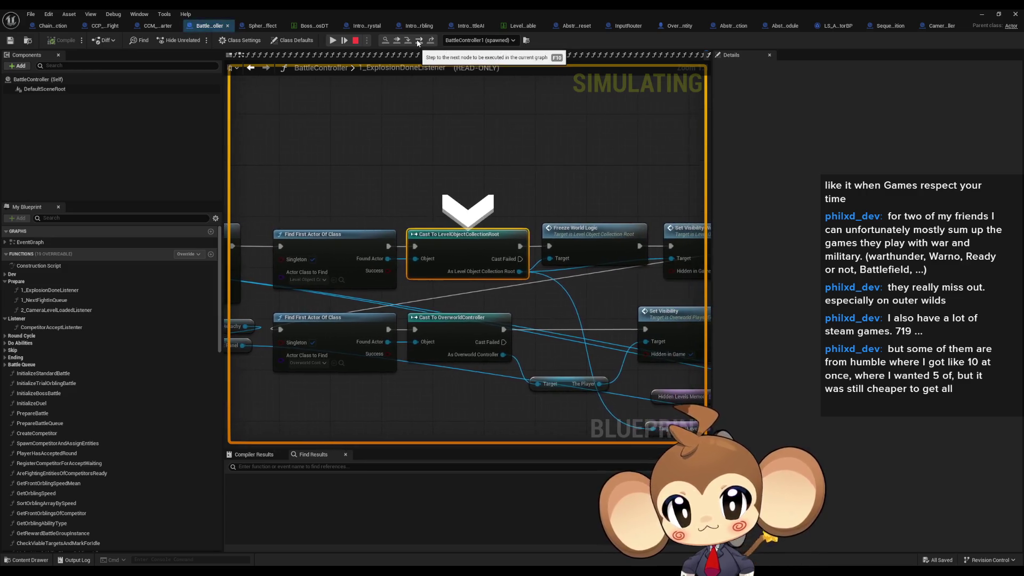
click(419, 43)
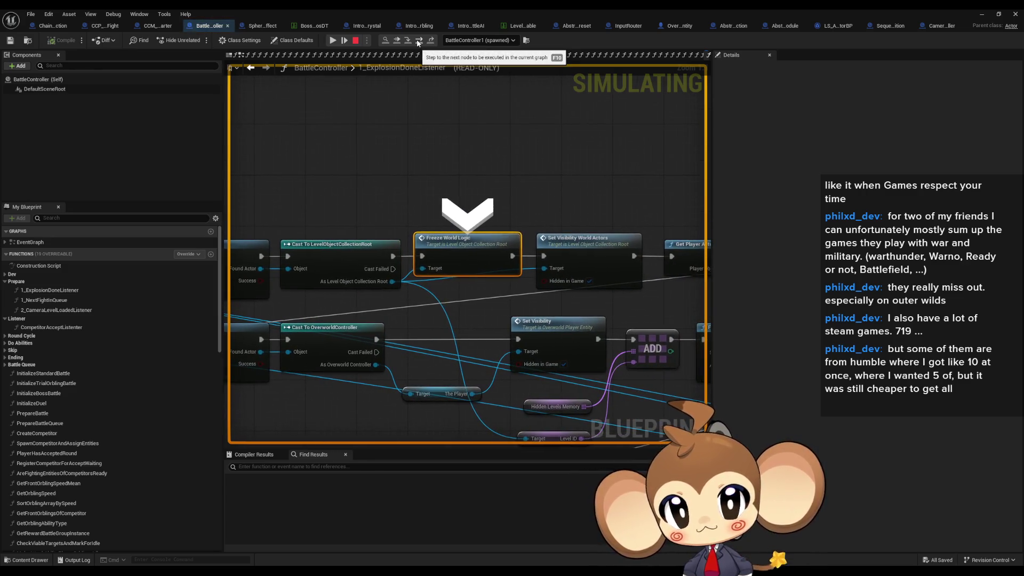
click(419, 44)
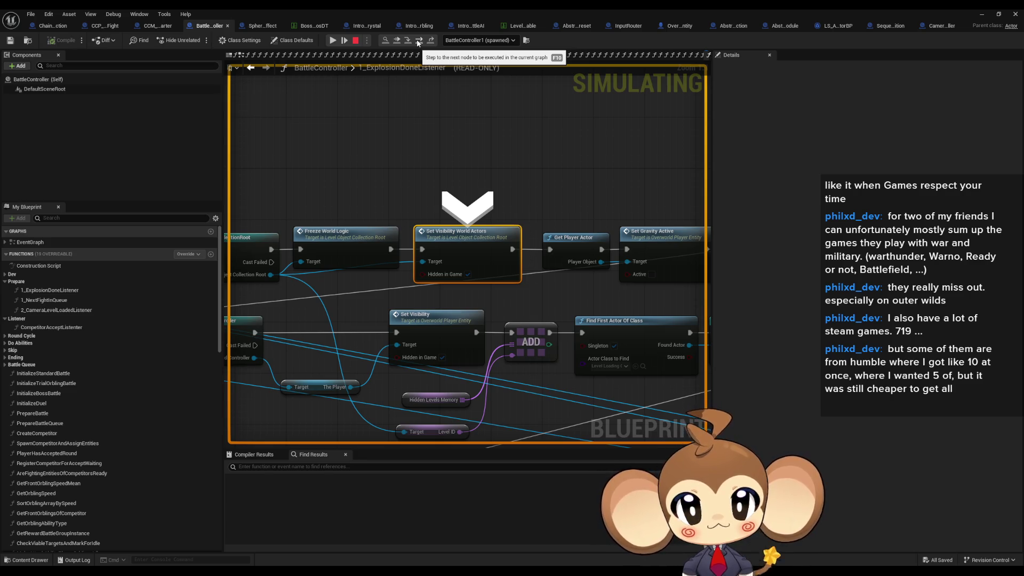
click(419, 43)
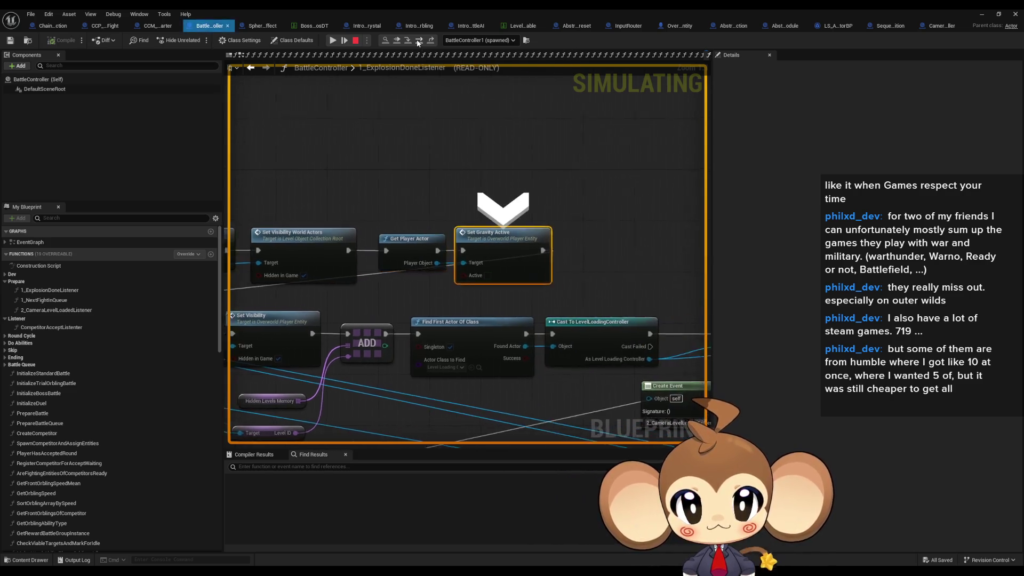
click(419, 43)
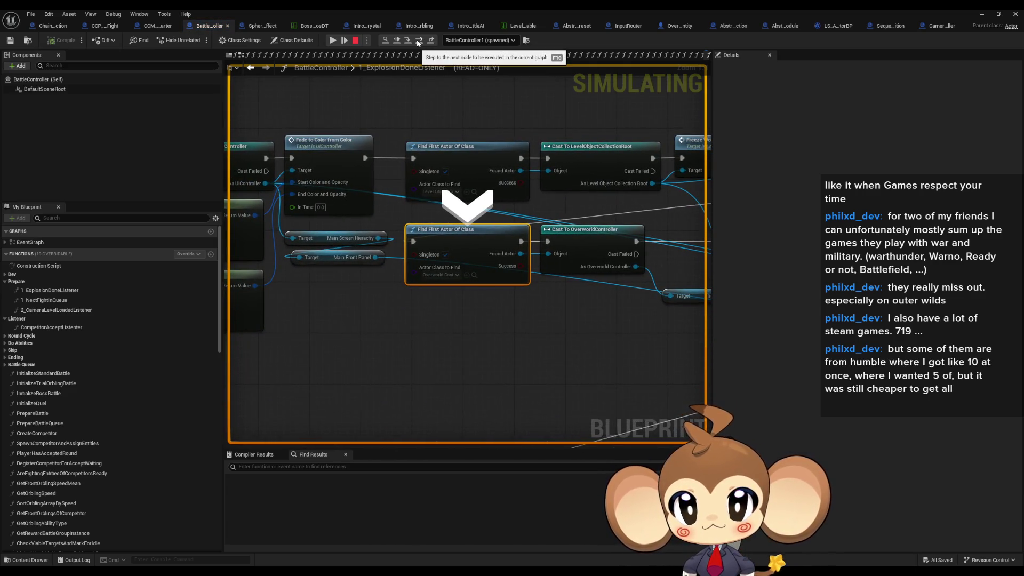
click(419, 43)
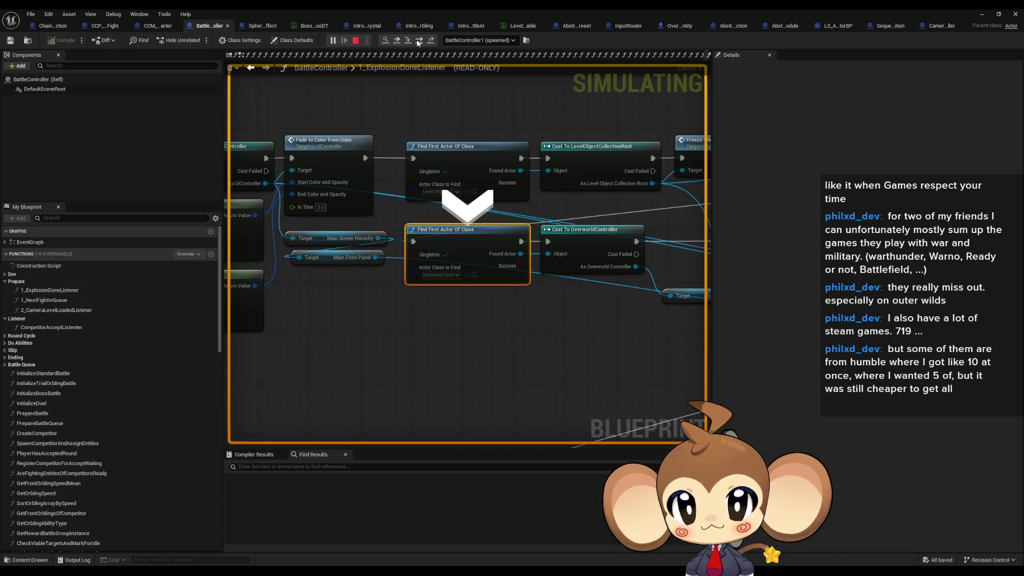
click(419, 42)
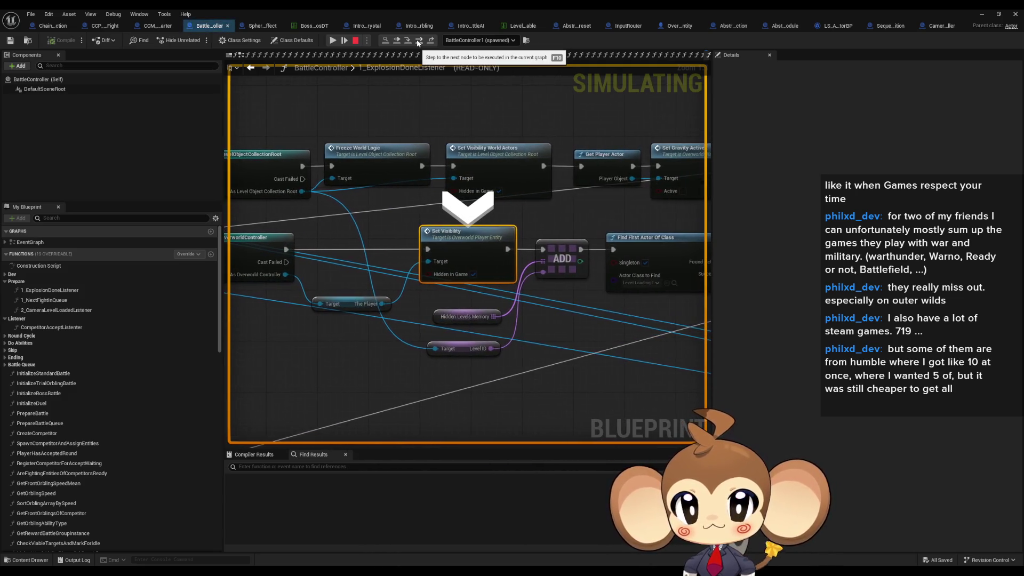
click(419, 42)
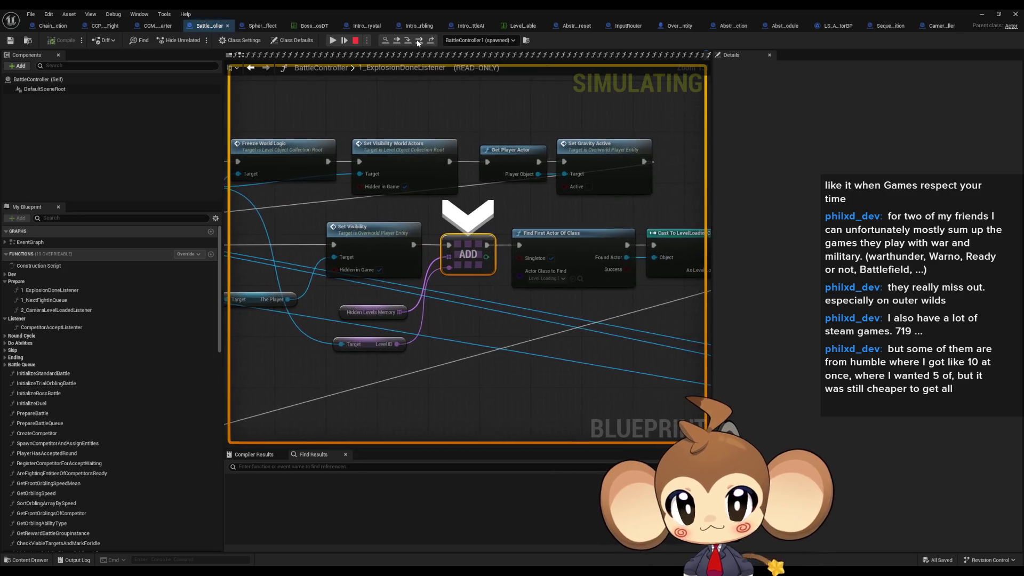
click(419, 43)
click(419, 43)
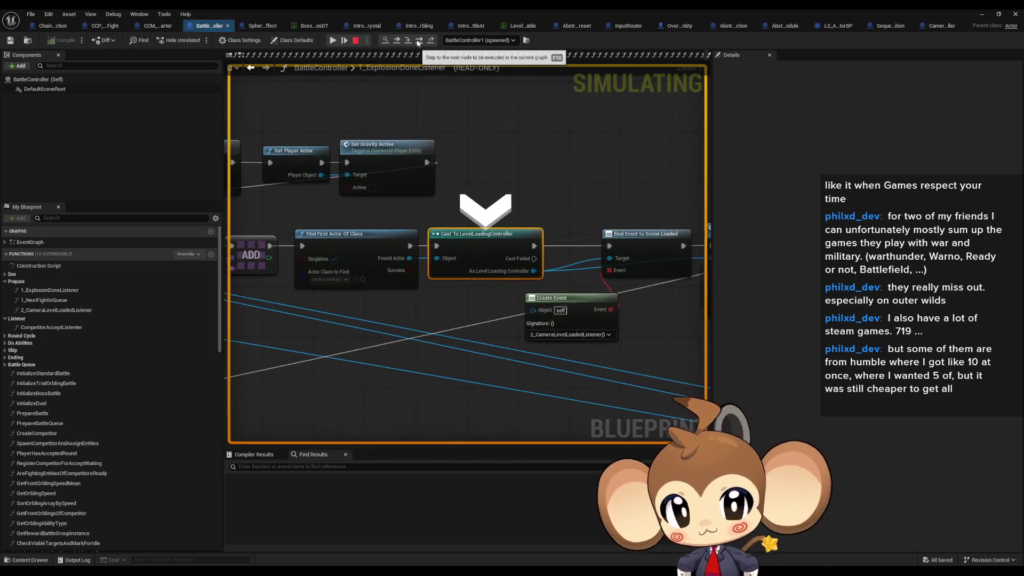
click(419, 42)
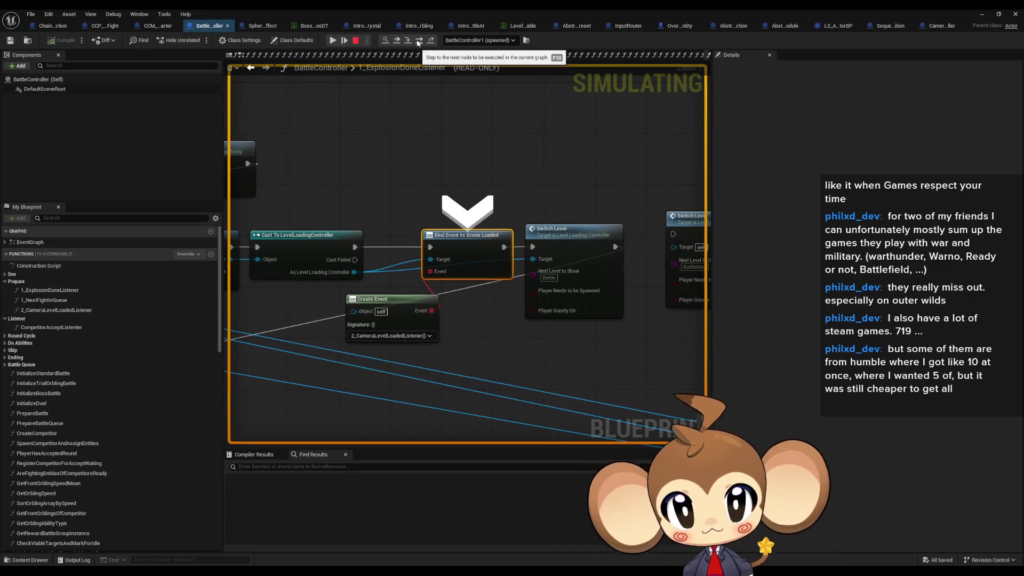
click(419, 43)
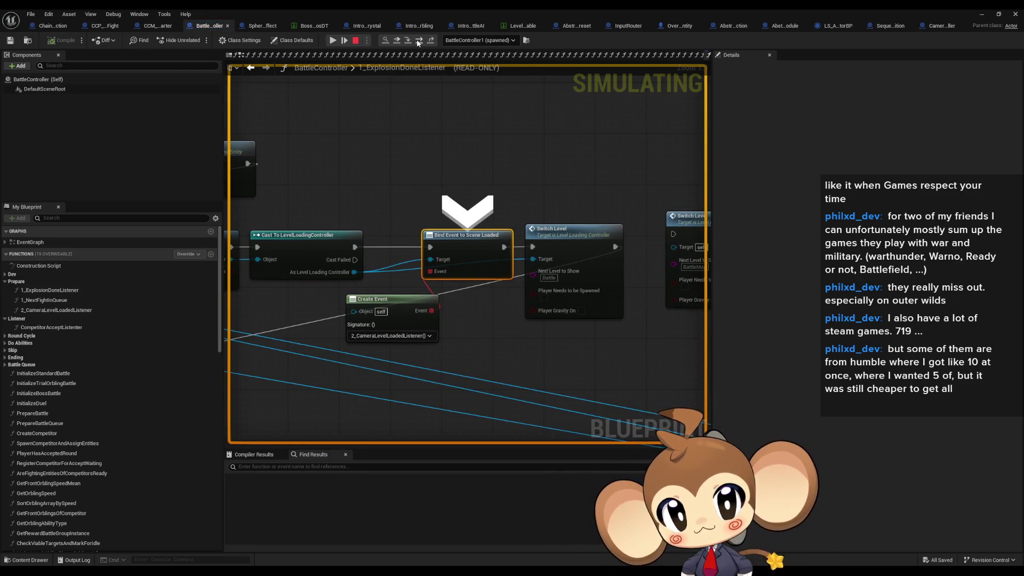
click(419, 42)
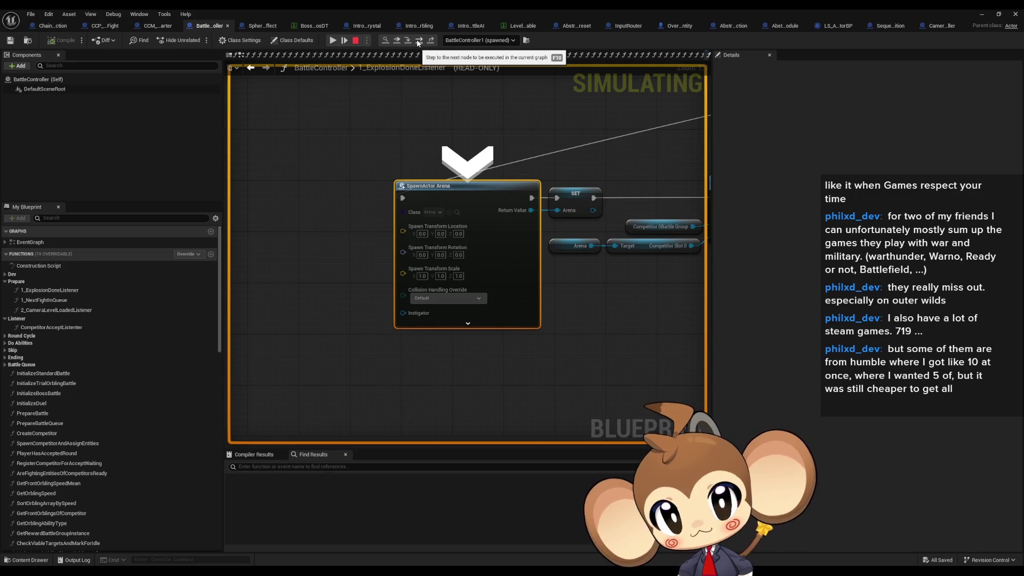
- Step through the first competitor's Create Competitor, Set Competitor Slot and Register nodes, checking Arena pin values
click(418, 42)
click(418, 42)
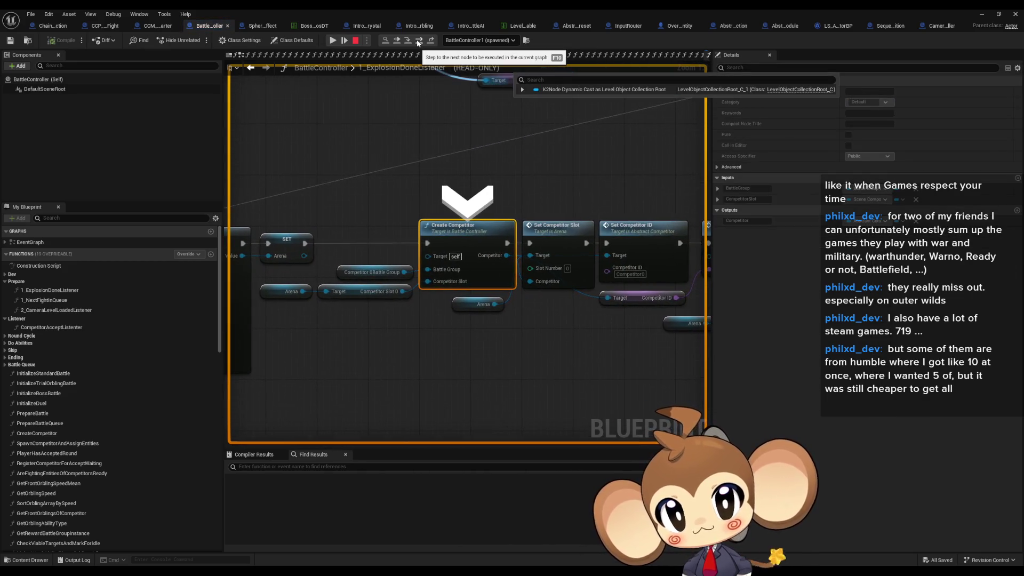
click(419, 43)
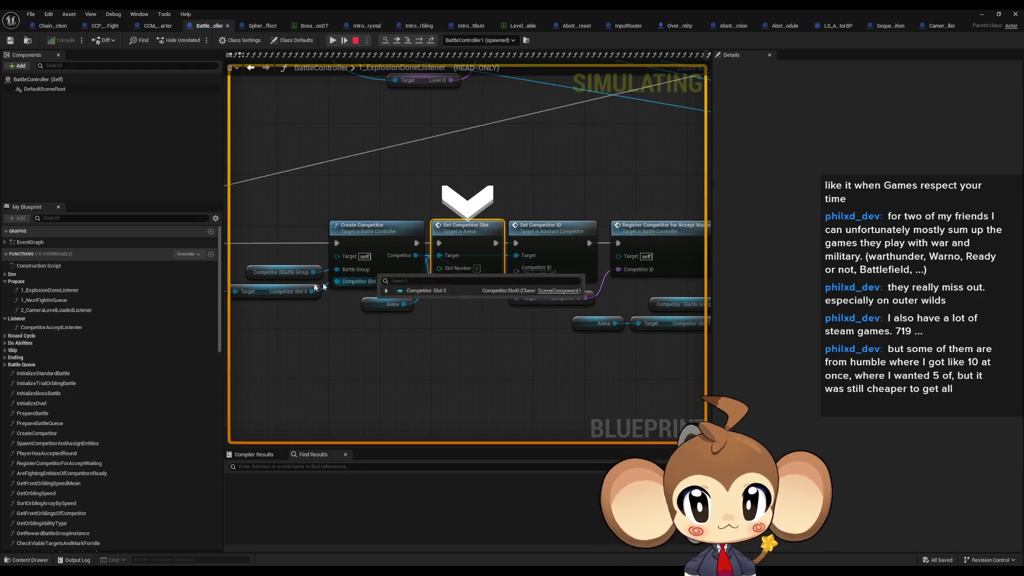
mouse_move(288, 276)
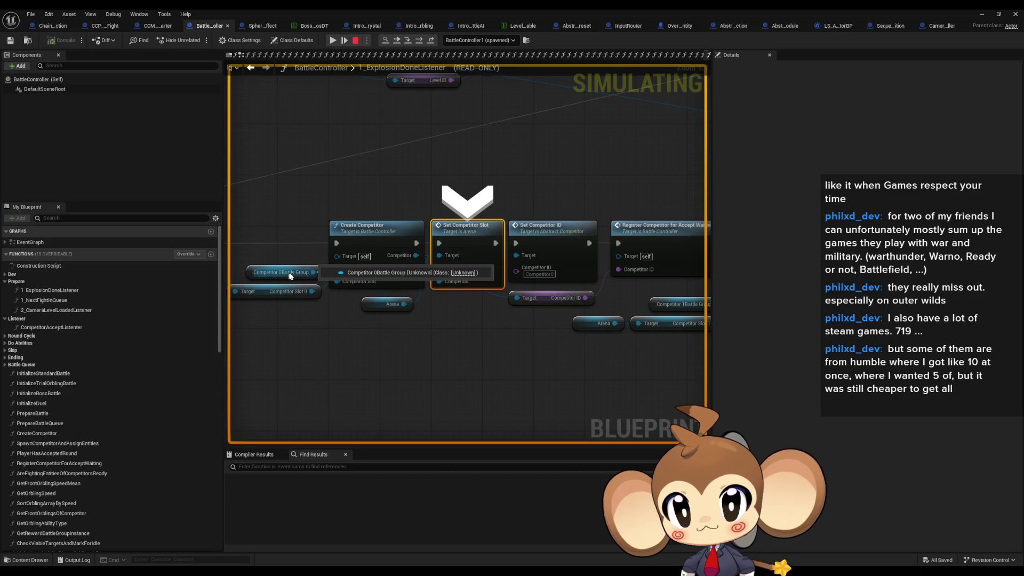
drag(288, 276, 385, 297)
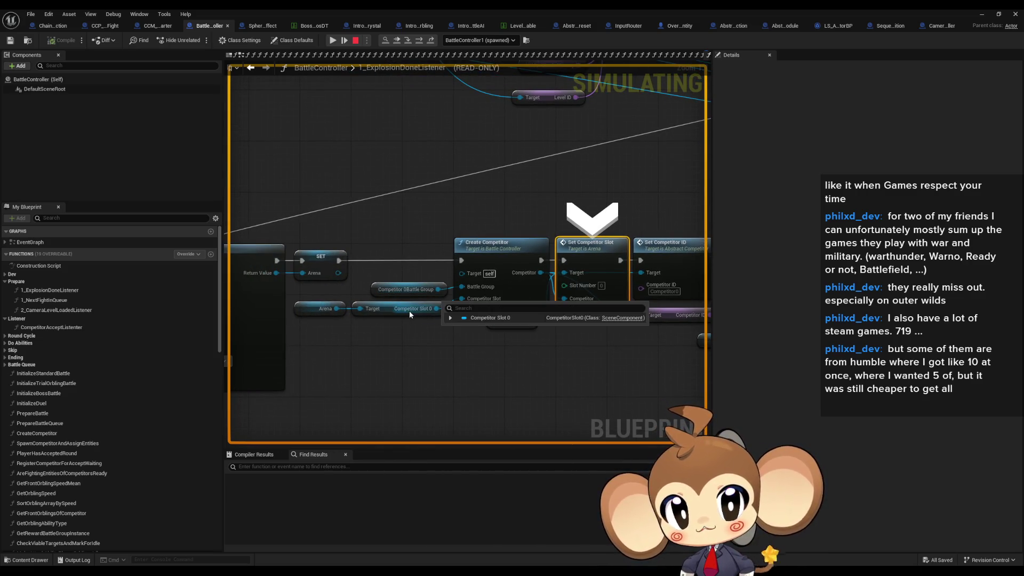
mouse_move(332, 315)
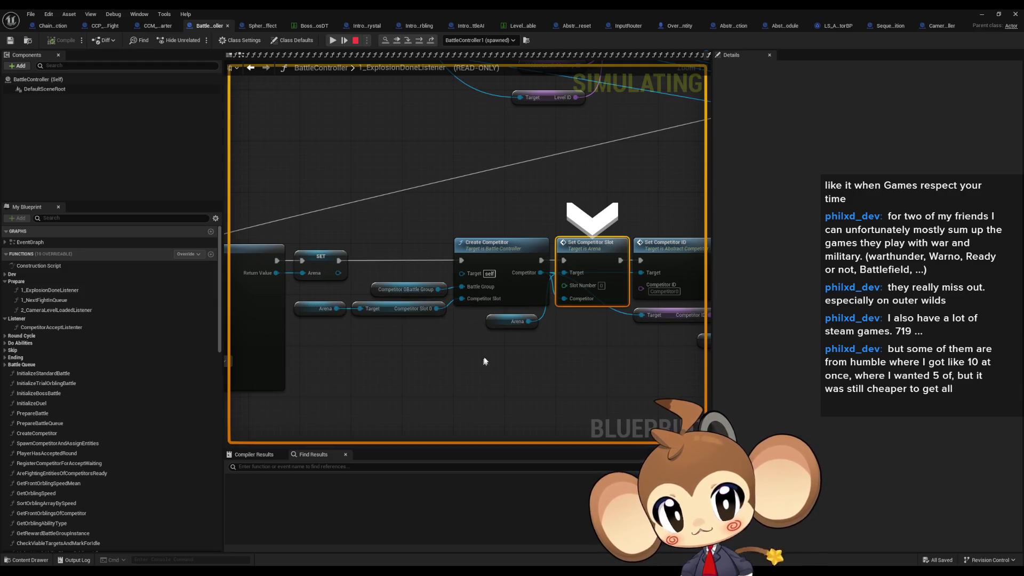
mouse_move(522, 322)
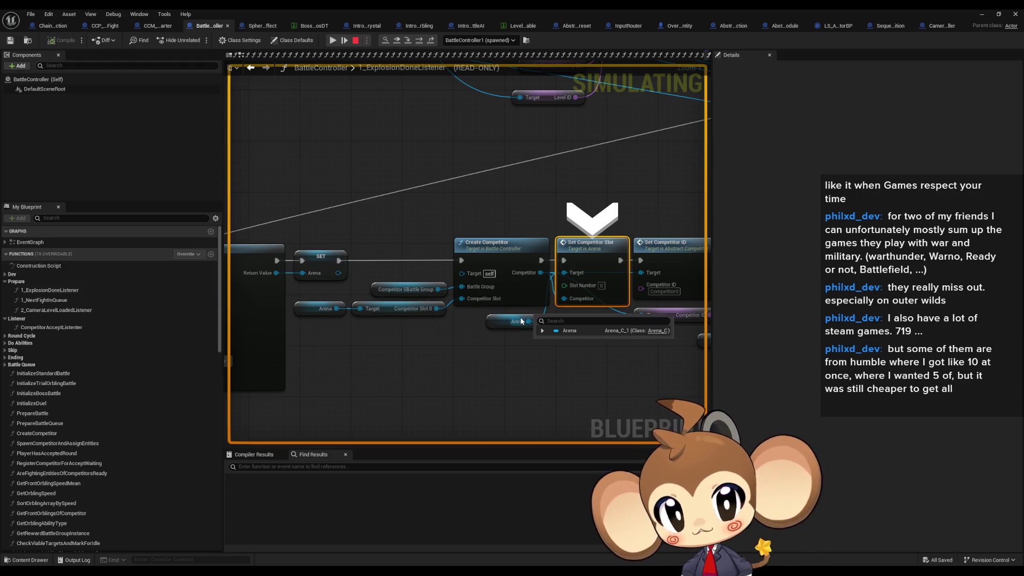
click(422, 40)
click(423, 40)
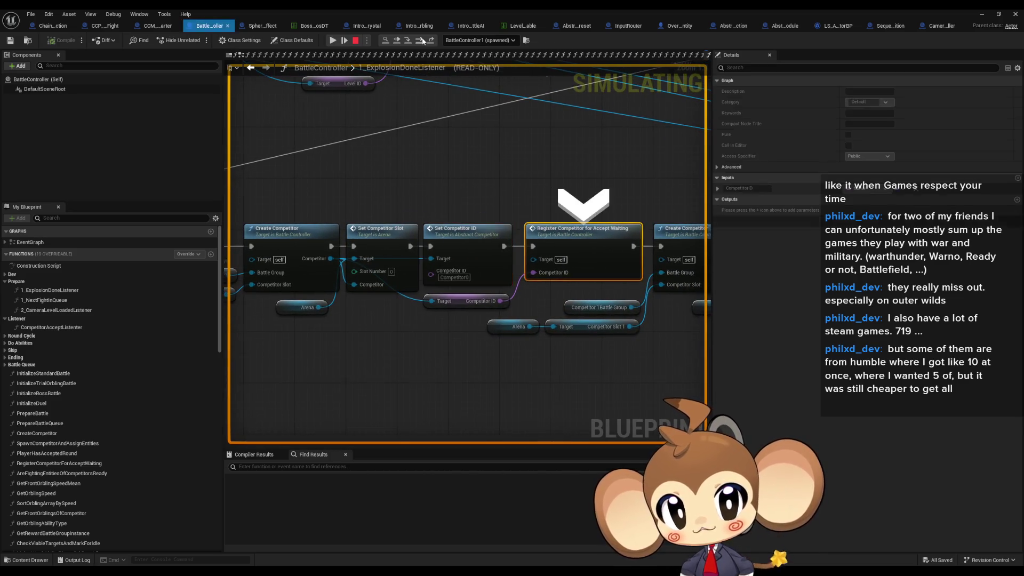
- Step through the second competitor's slot, ID and Register nodes, then stop the simulation
click(422, 40)
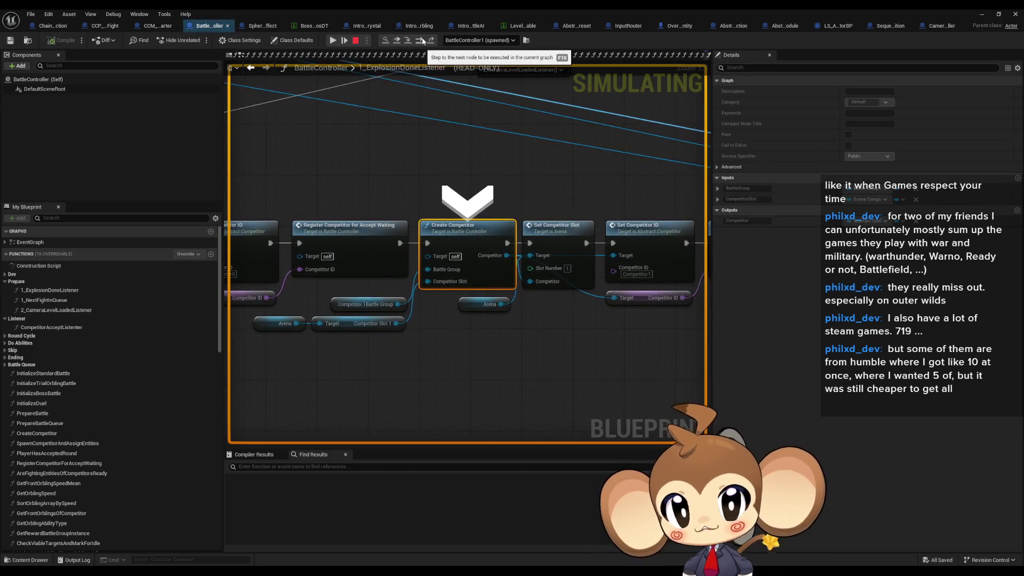
click(423, 40)
mouse_move(277, 308)
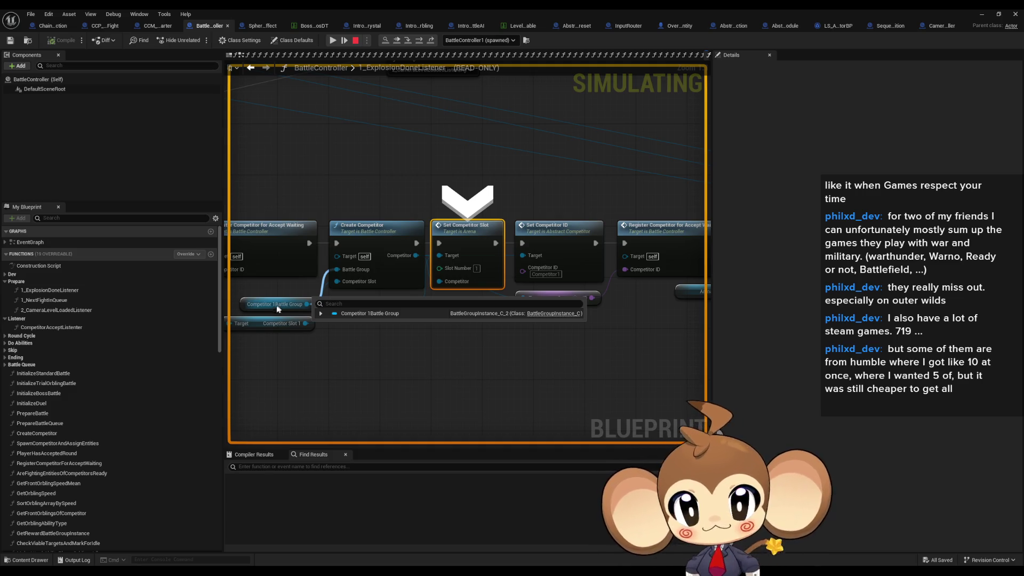
mouse_move(278, 327)
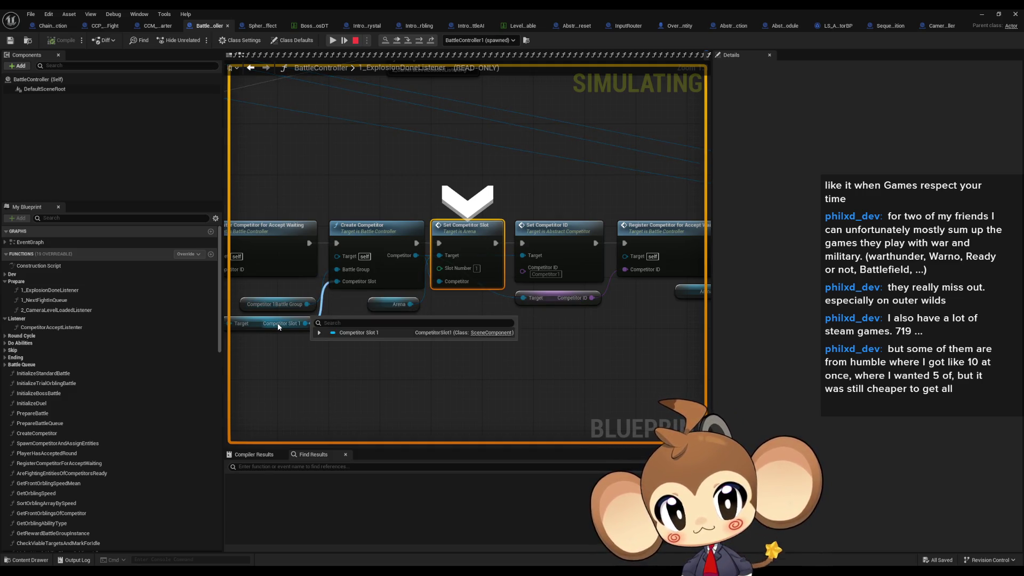
click(419, 42)
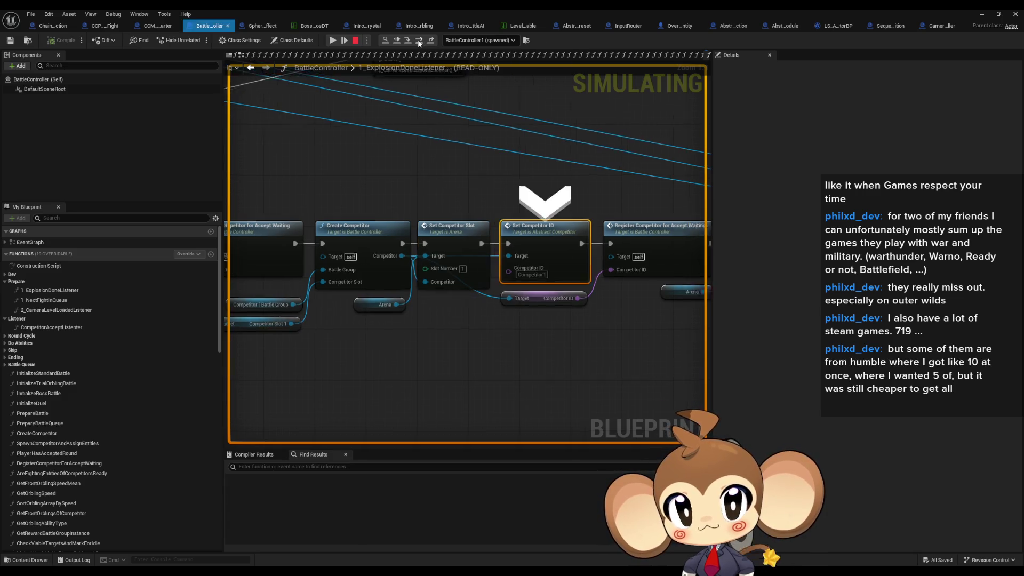
click(419, 41)
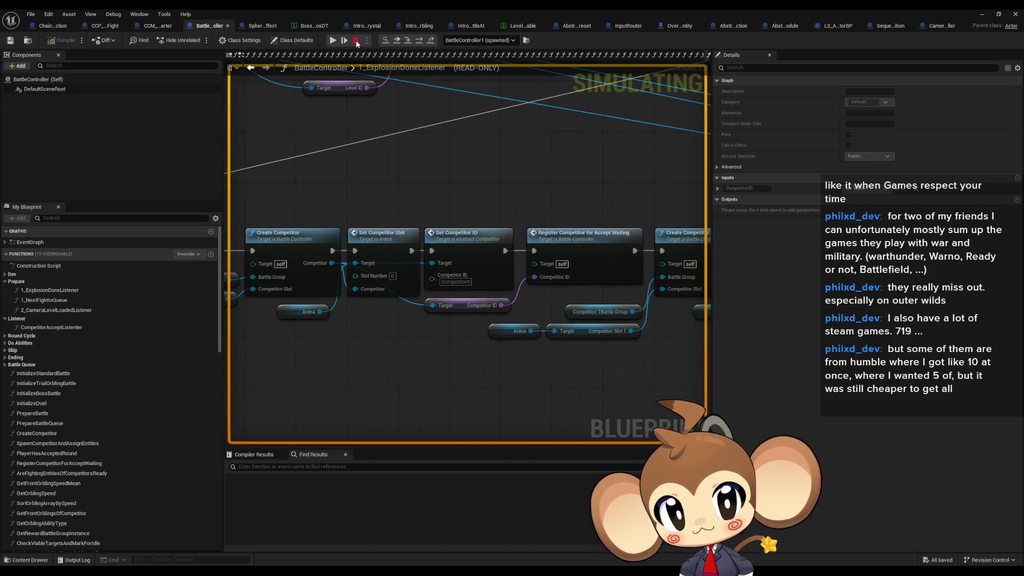
click(356, 41)
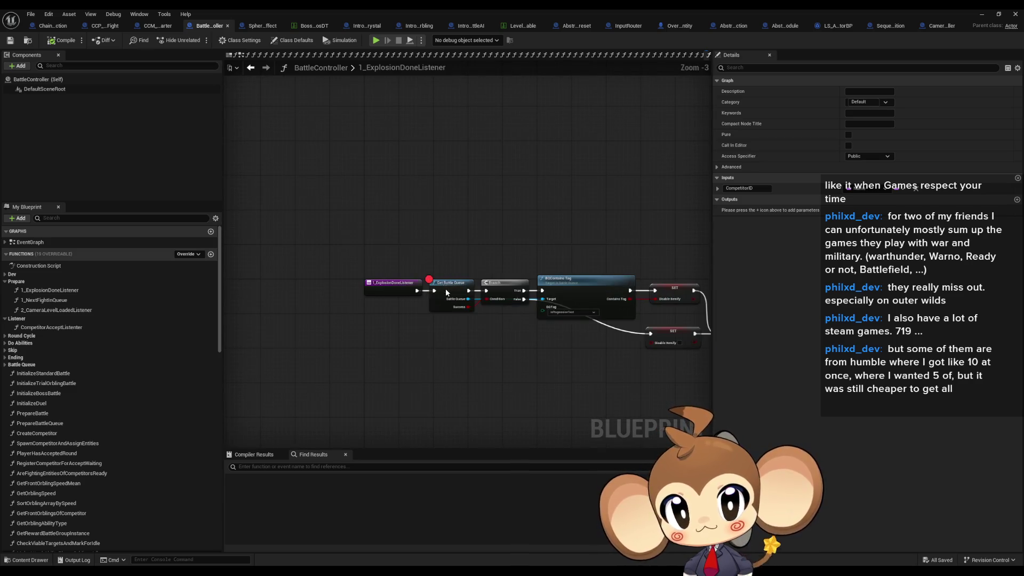
- Find references to Competitor0BattleGroup and jump to where PrepareBattle sets it
right_click(446, 293)
scroll(421, 251, down, 6)
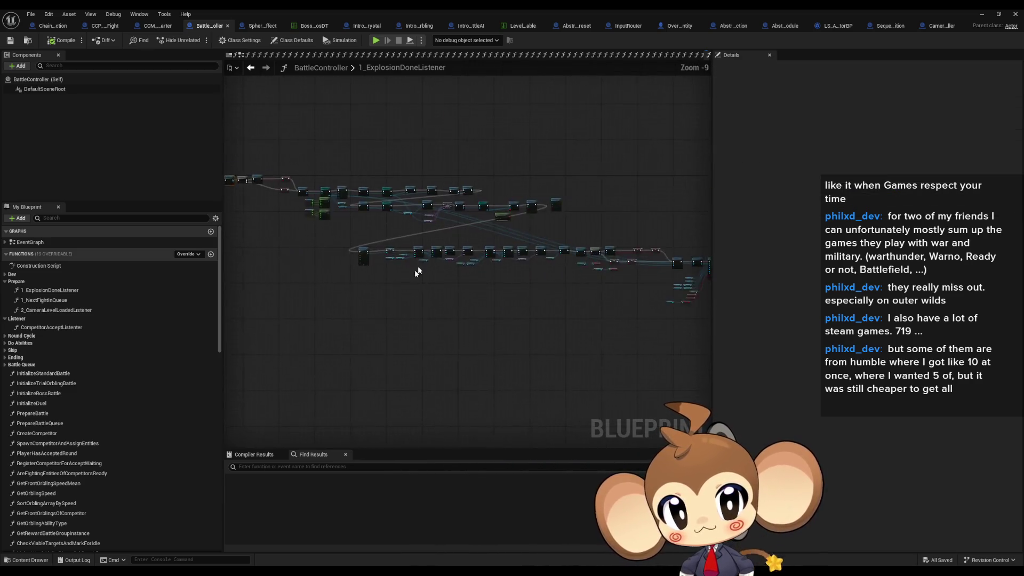
scroll(410, 277, up, 10)
right_click(371, 271)
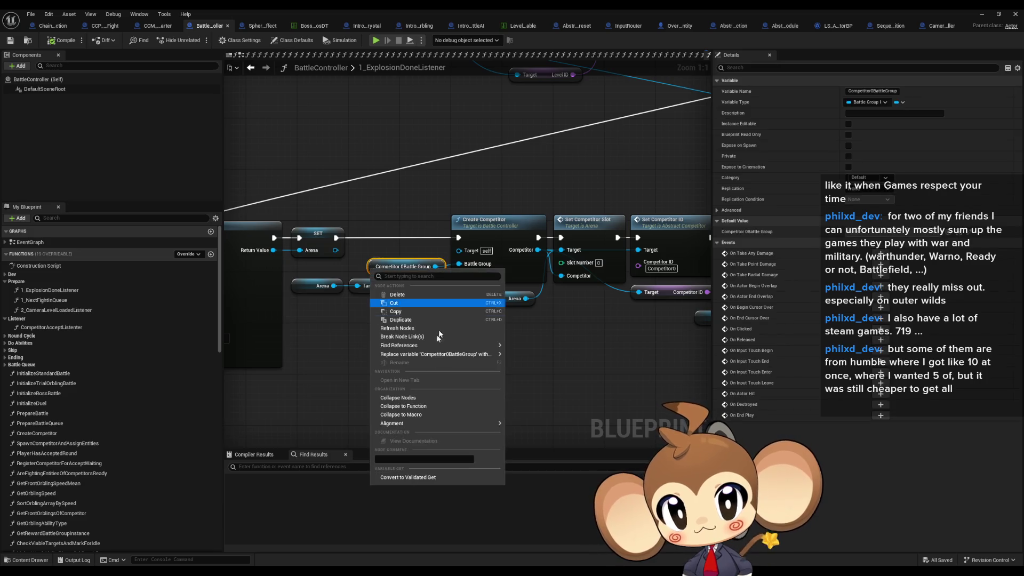
mouse_move(496, 346)
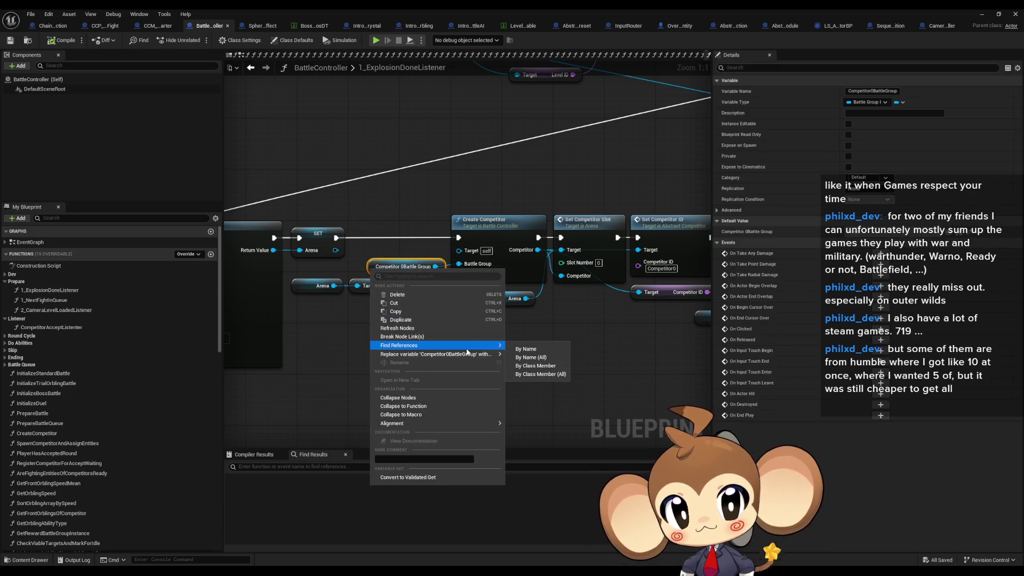
click(524, 367)
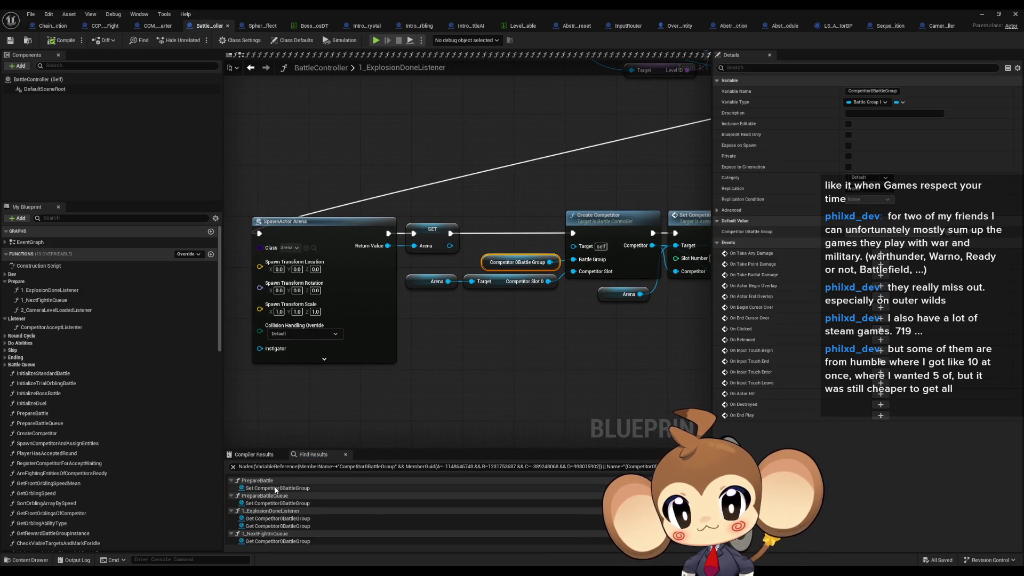
click(276, 488)
- Trace the PrepareBattle chain back to its entry node and inspect its inputs
scroll(489, 346, down, 1)
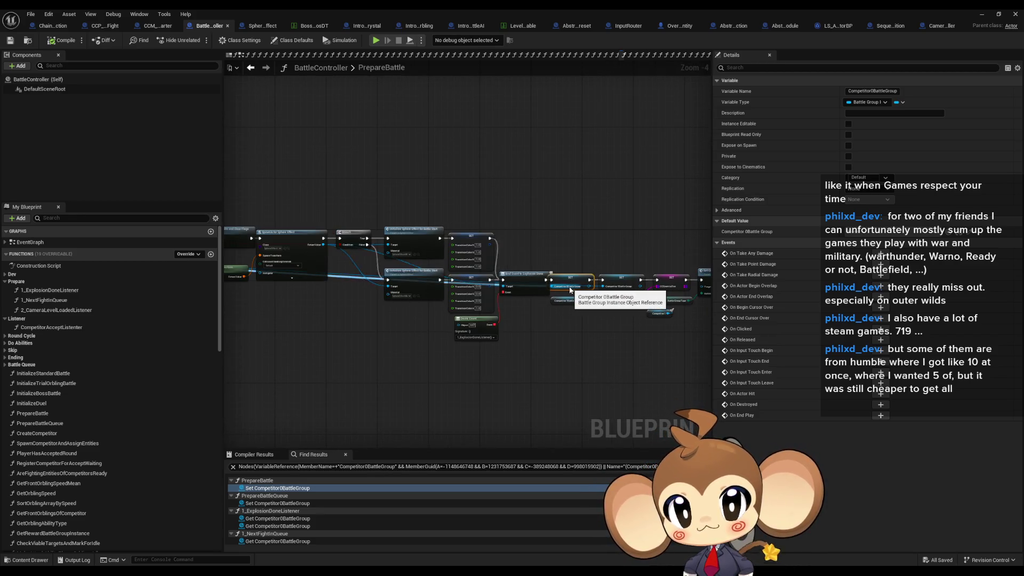
scroll(656, 302, down, 2)
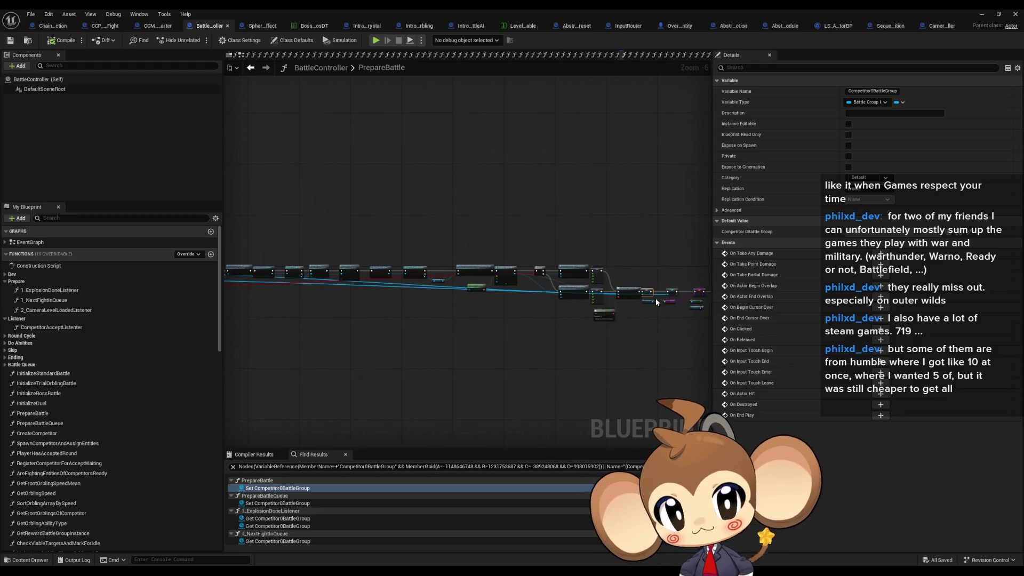
scroll(656, 302, up, 1)
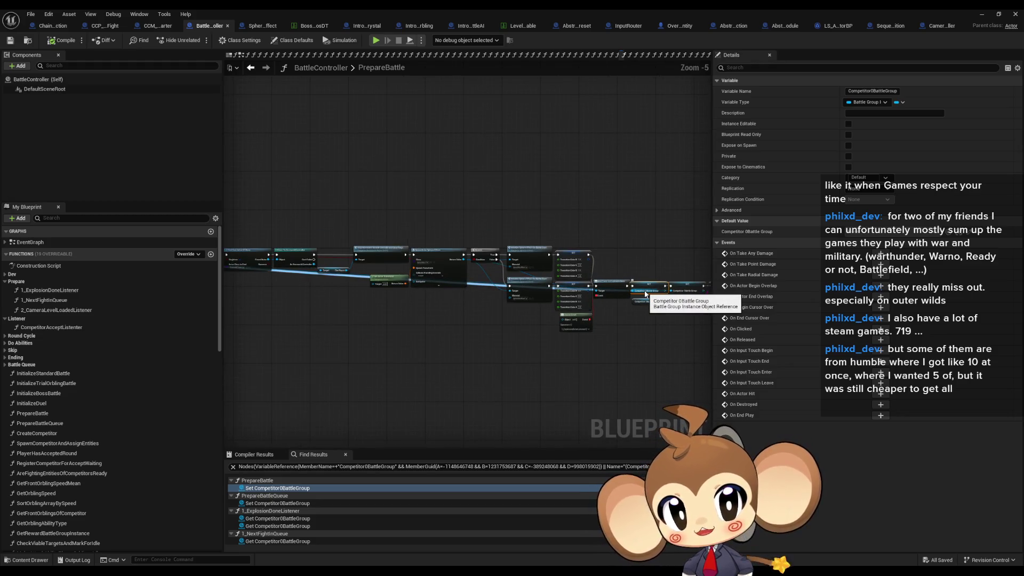
drag(645, 294, 601, 316)
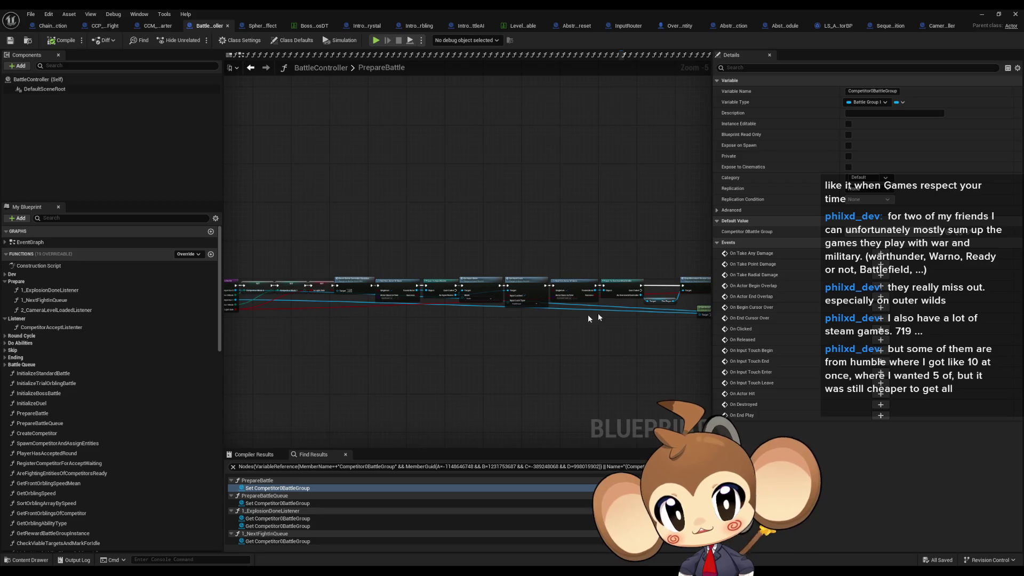
scroll(314, 315, up, 2)
drag(537, 338, 674, 355)
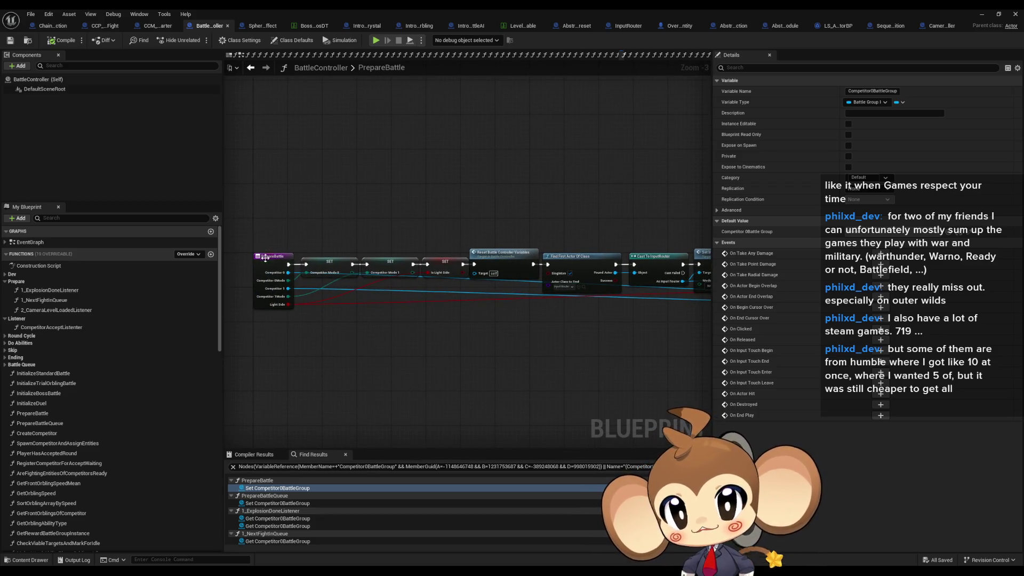
click(278, 303)
drag(342, 286, 418, 314)
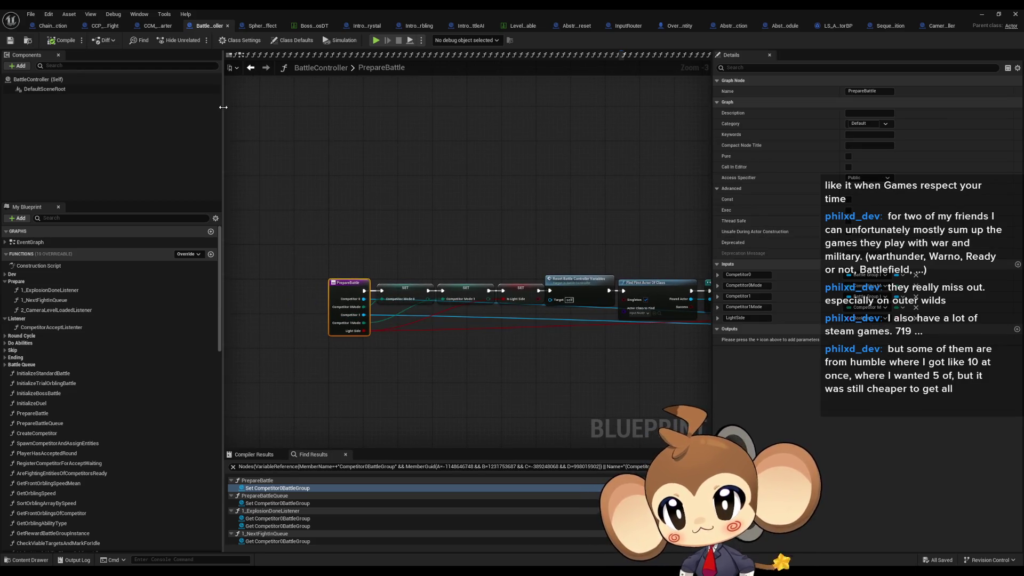
- Switch to CCM_BossBattleStarter's StartCCM graph and zoom out over it
click(159, 26)
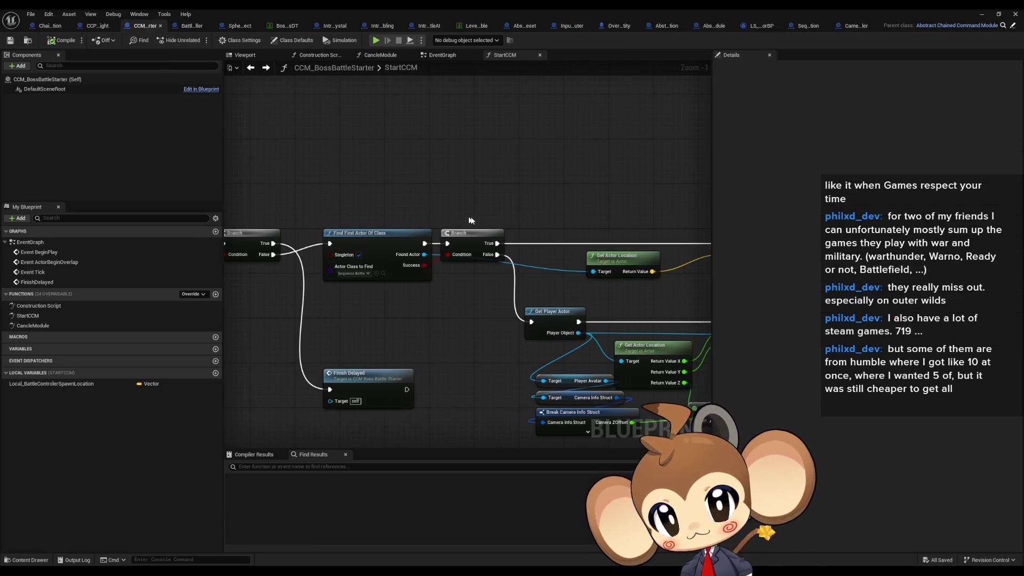
scroll(467, 215, down, 3)
drag(467, 215, 258, 225)
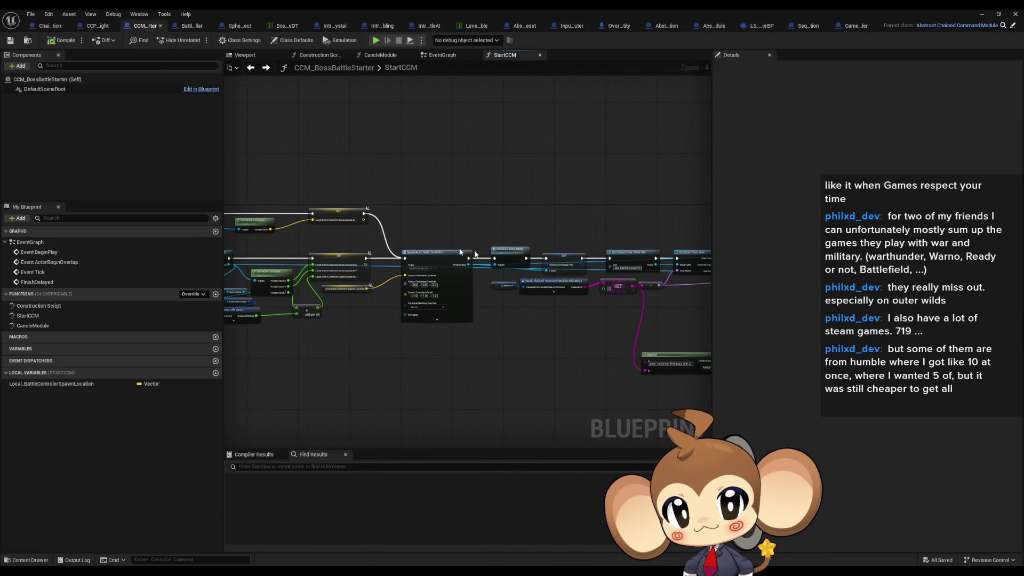
- Drag the BattleGroup getter node down and left beneath the spawn nodes, fine-tuning its position
drag(441, 249, 398, 245)
scroll(485, 228, up, 3)
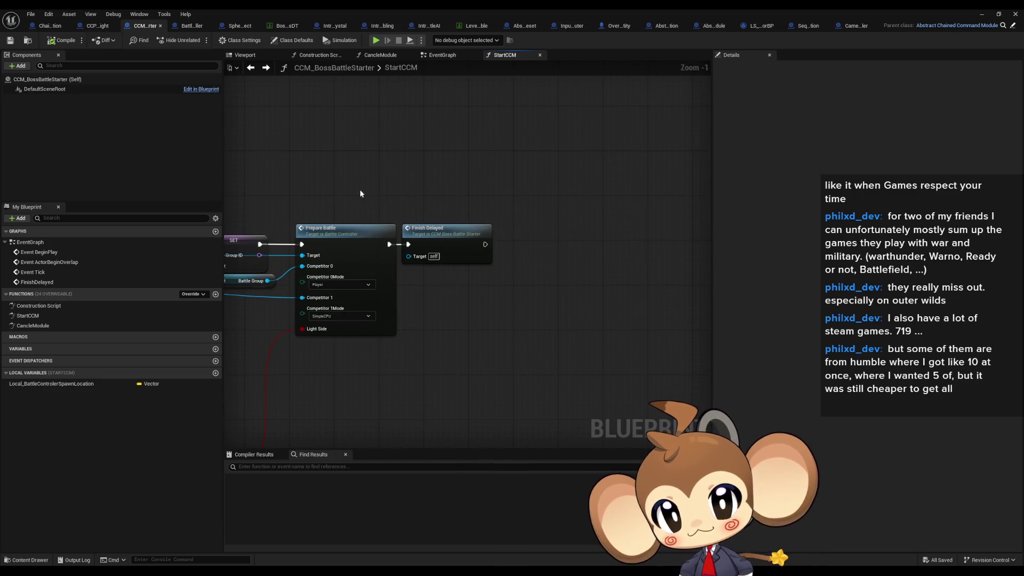
drag(360, 195, 501, 192)
scroll(587, 314, down, 4)
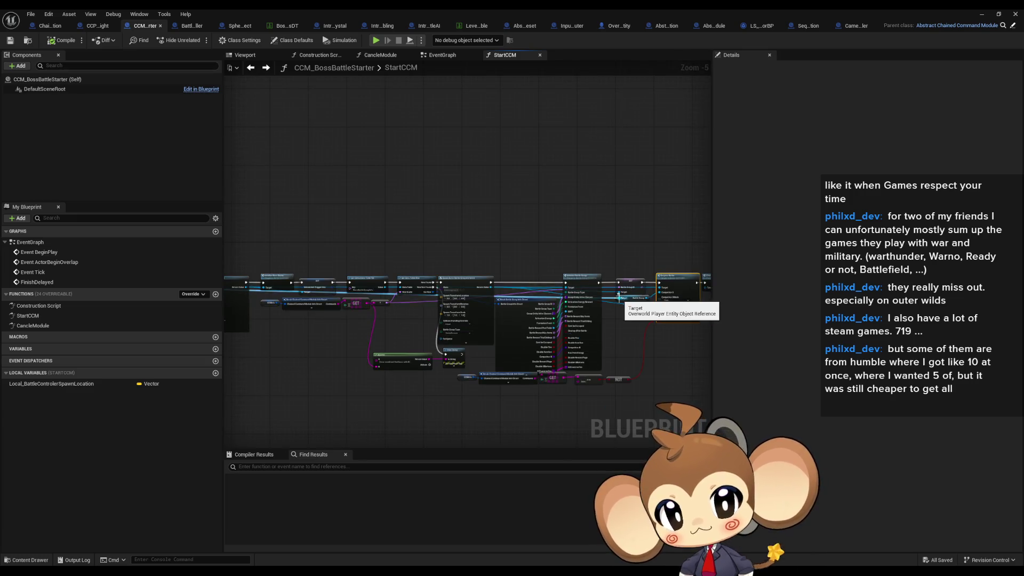
scroll(634, 299, down, 1)
scroll(638, 299, up, 2)
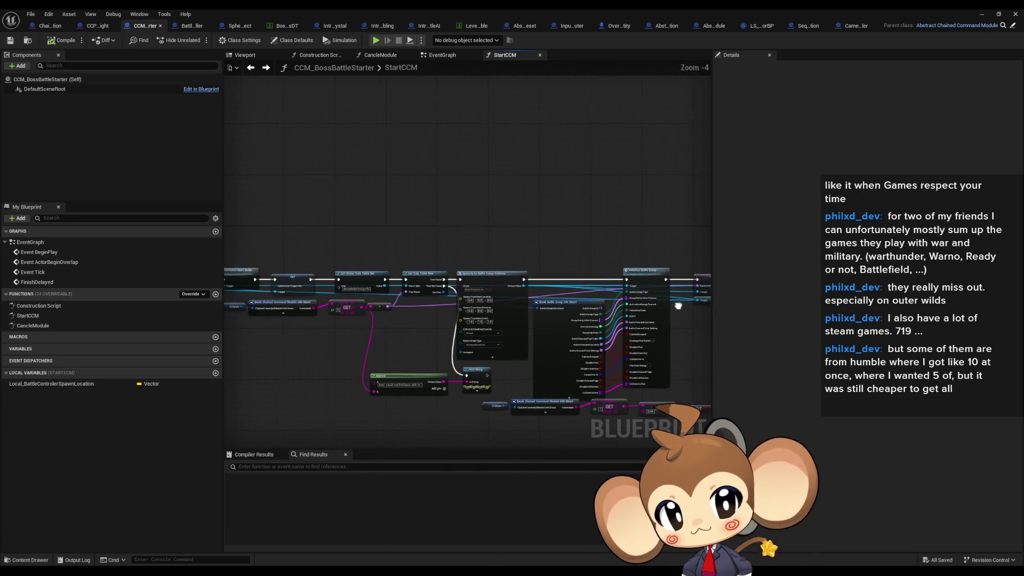
mouse_move(651, 300)
mouse_down()
mouse_move(204, 336)
mouse_move(419, 382)
mouse_move(365, 362)
mouse_up()
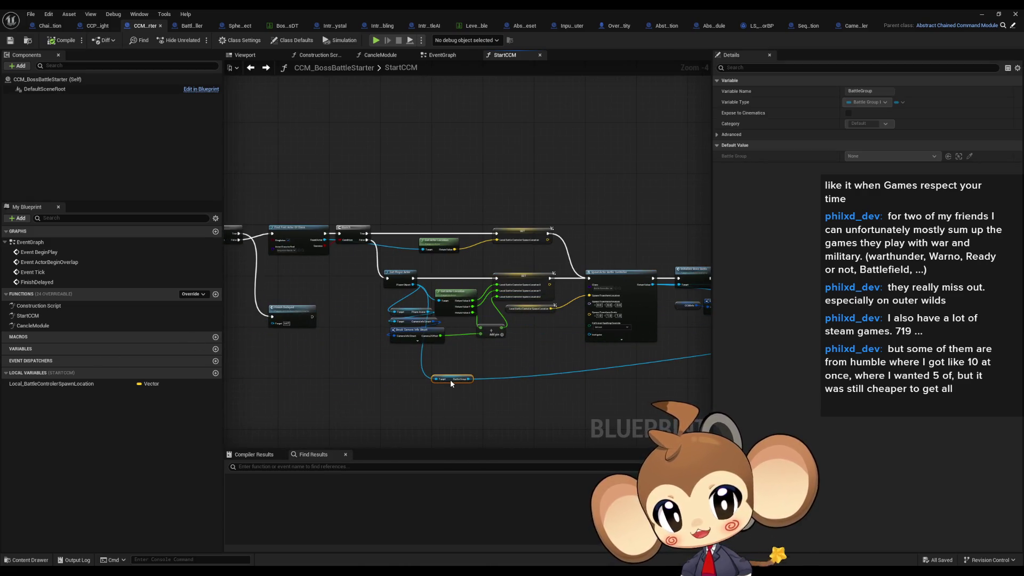
drag(451, 380, 449, 379)
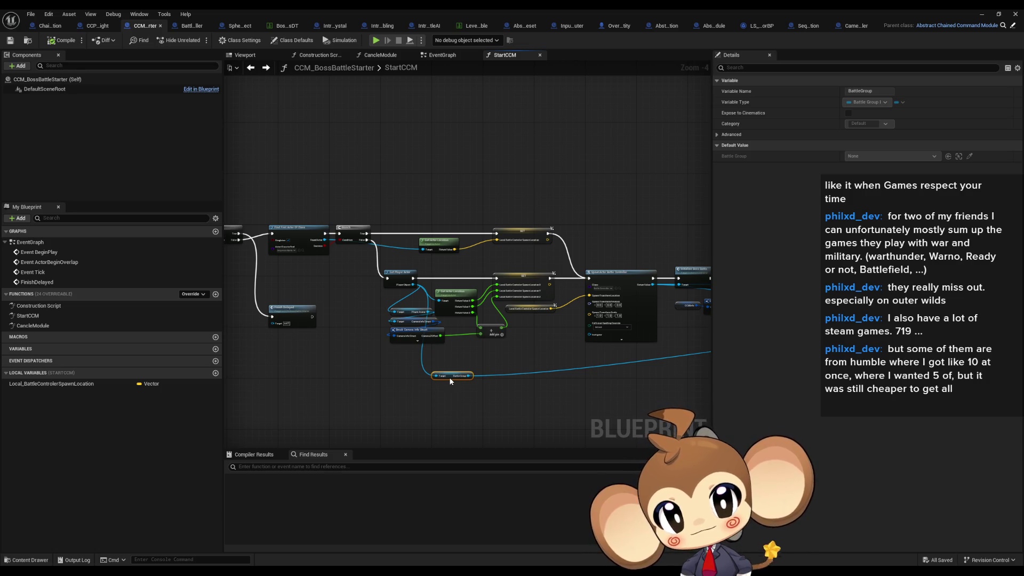
drag(449, 376, 452, 386)
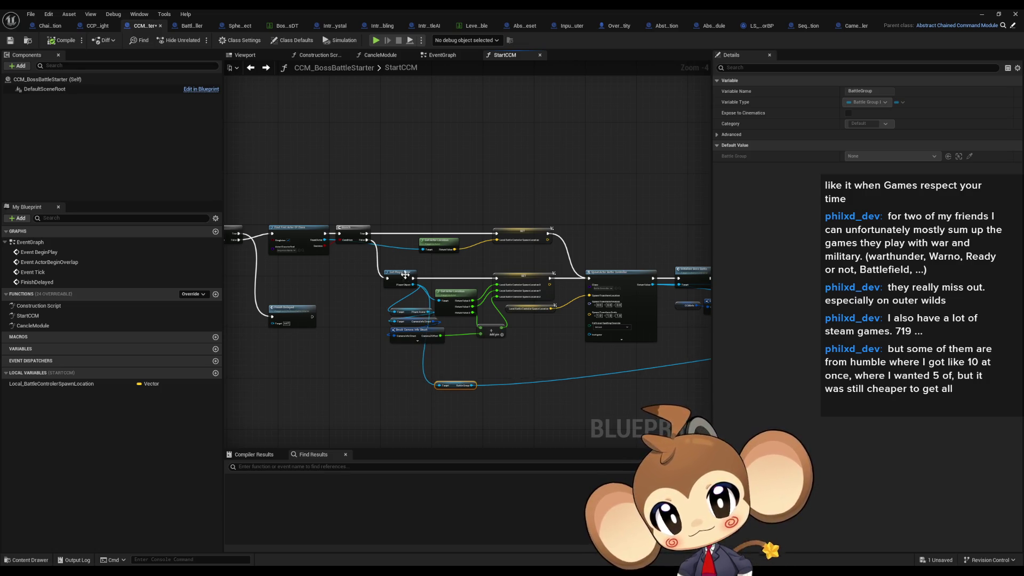
- Move Get Player Actor left and connect the Branch False output to the SET node
drag(403, 281, 359, 282)
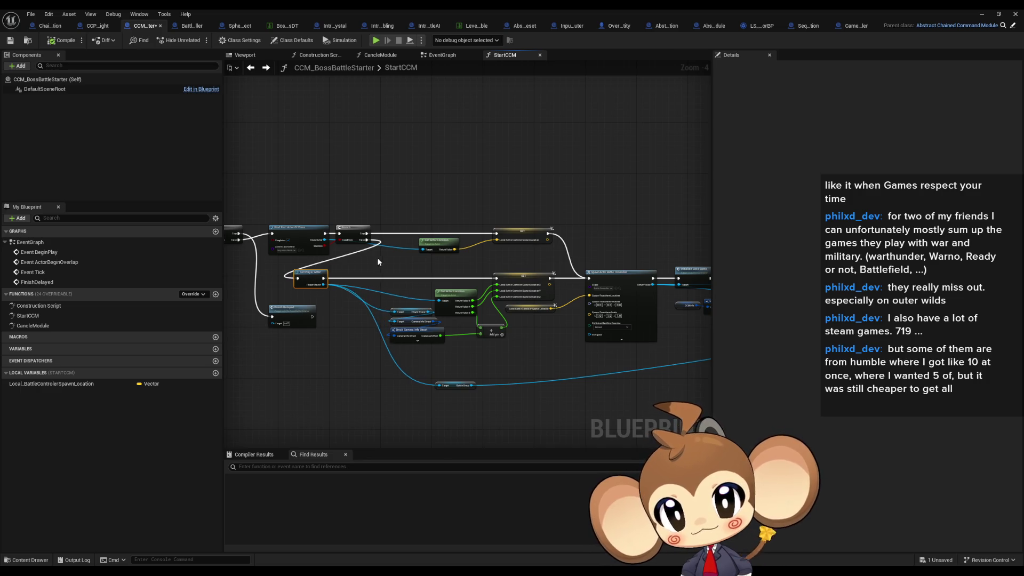
scroll(377, 258, up, 2)
drag(362, 231, 557, 289)
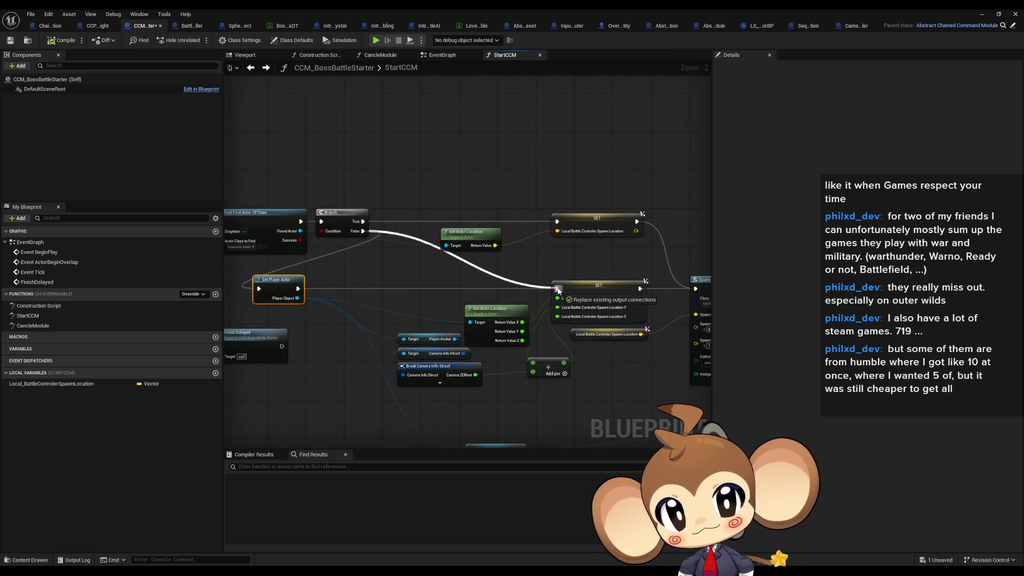
mouse_move(328, 291)
mouse_down()
mouse_move(454, 296)
mouse_move(380, 307)
mouse_move(392, 318)
mouse_move(297, 237)
mouse_up()
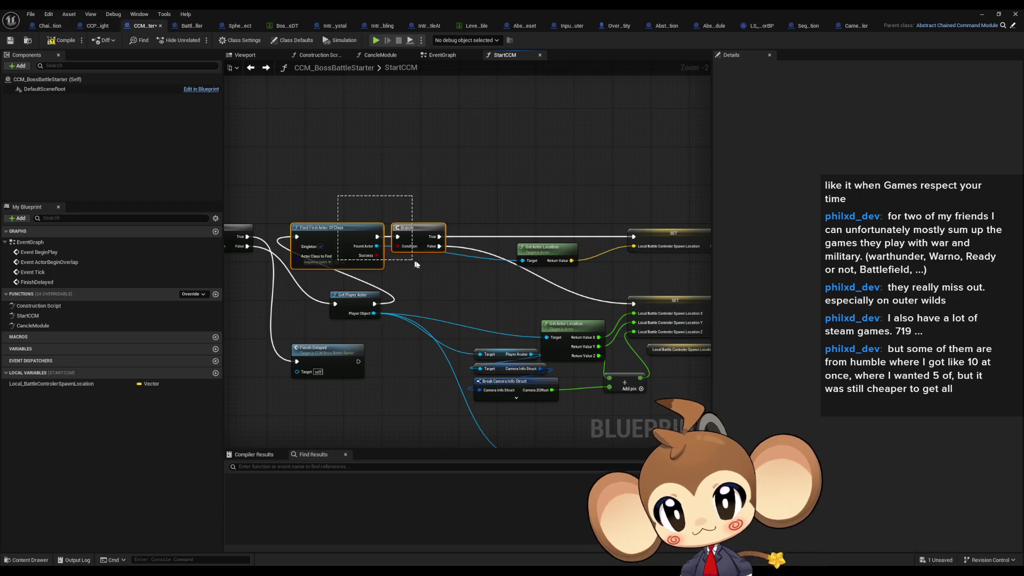
- Rearrange the nodes so Get Player Actor precedes Find First Actor Of Class, BattleGroup beside Prepare Battle
scroll(414, 260, down, 7)
drag(651, 308, 229, 202)
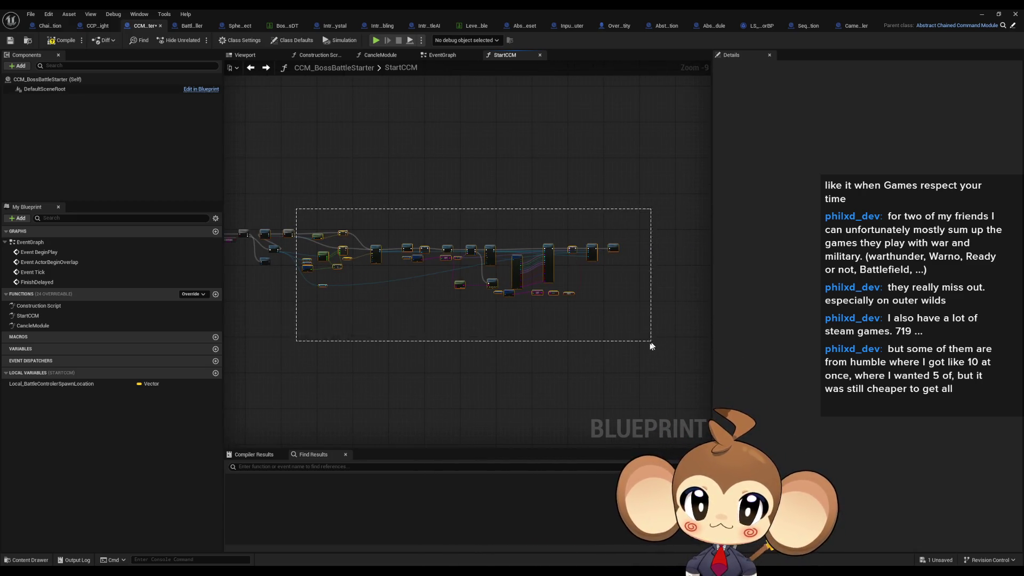
scroll(428, 255, up, 6)
drag(395, 219, 421, 210)
drag(372, 267, 345, 201)
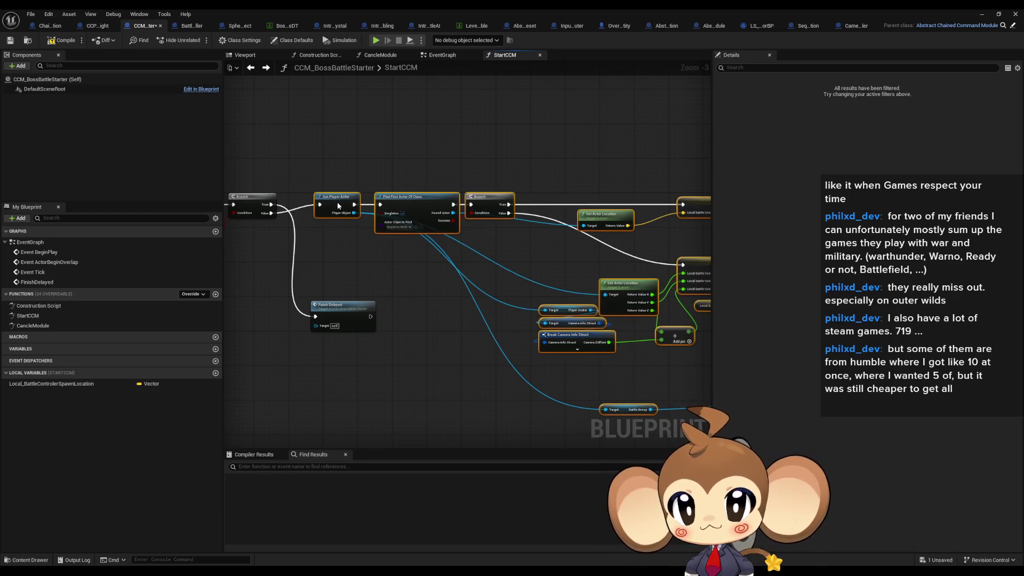
scroll(400, 261, down, 3)
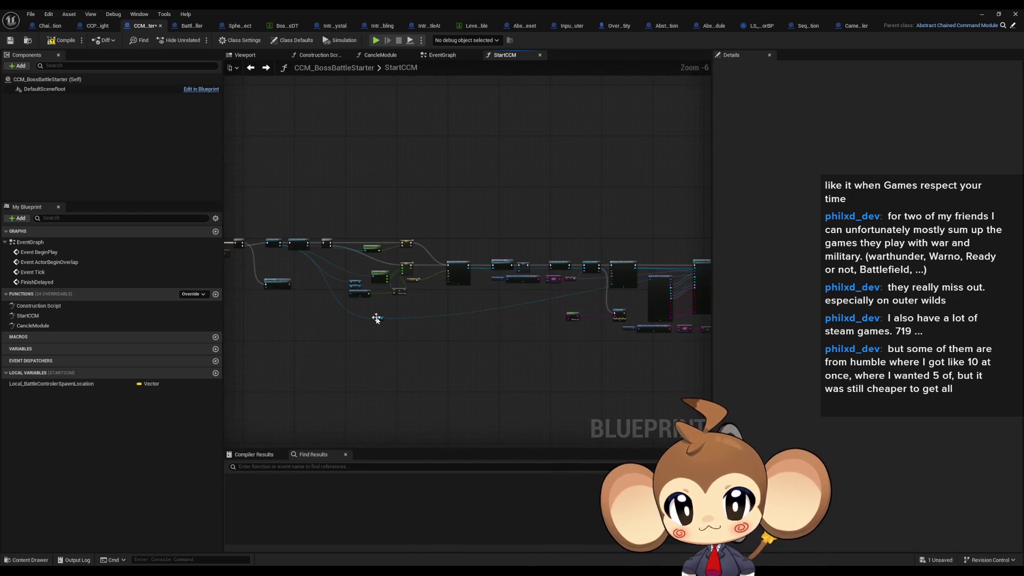
mouse_move(376, 319)
mouse_down()
mouse_move(616, 327)
mouse_move(530, 292)
mouse_up()
scroll(529, 292, up, 4)
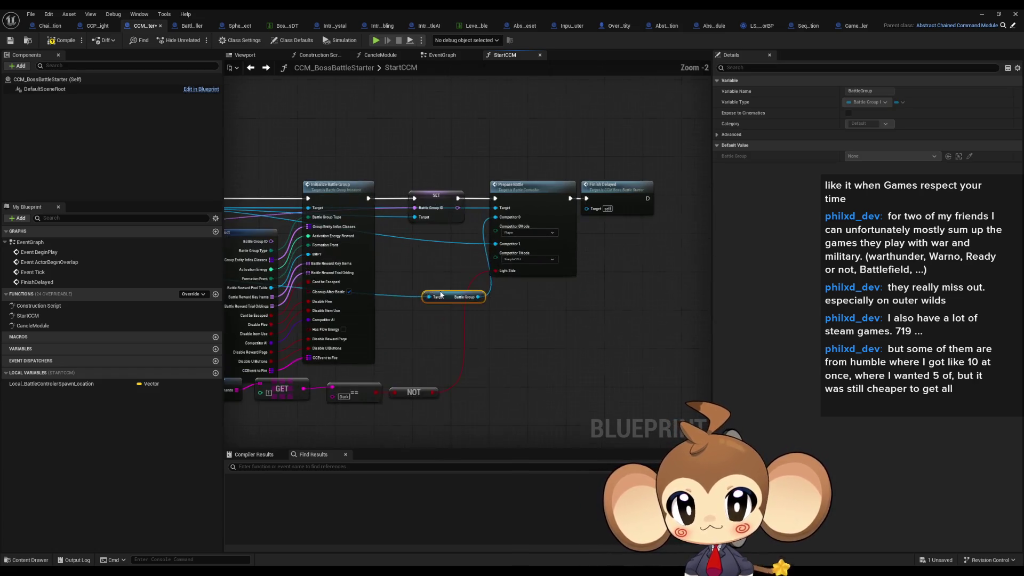
click(434, 255)
scroll(481, 299, down, 6)
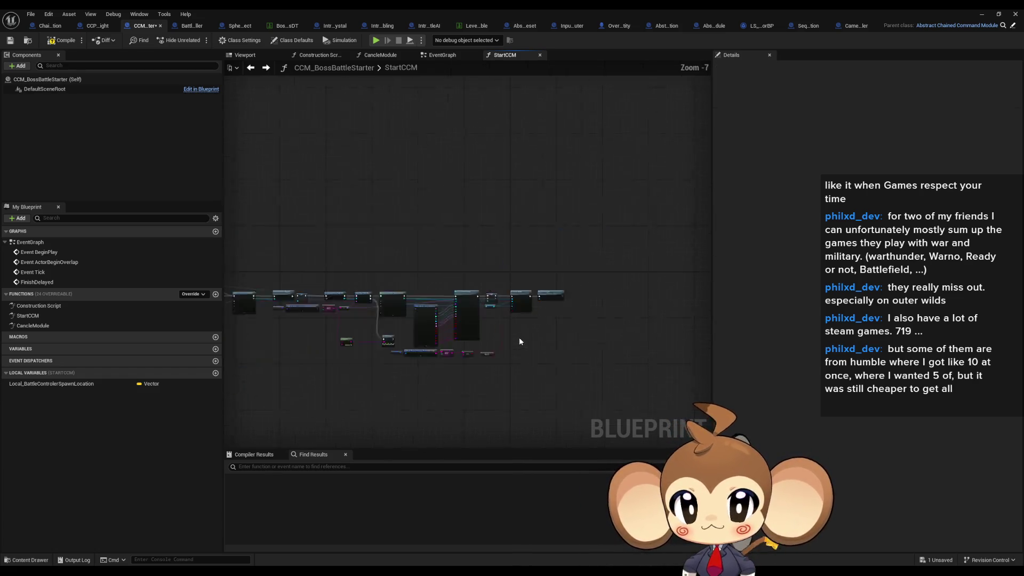
- Compile the StartCCM blueprint and launch a play-in-editor test from the level editor
click(58, 43)
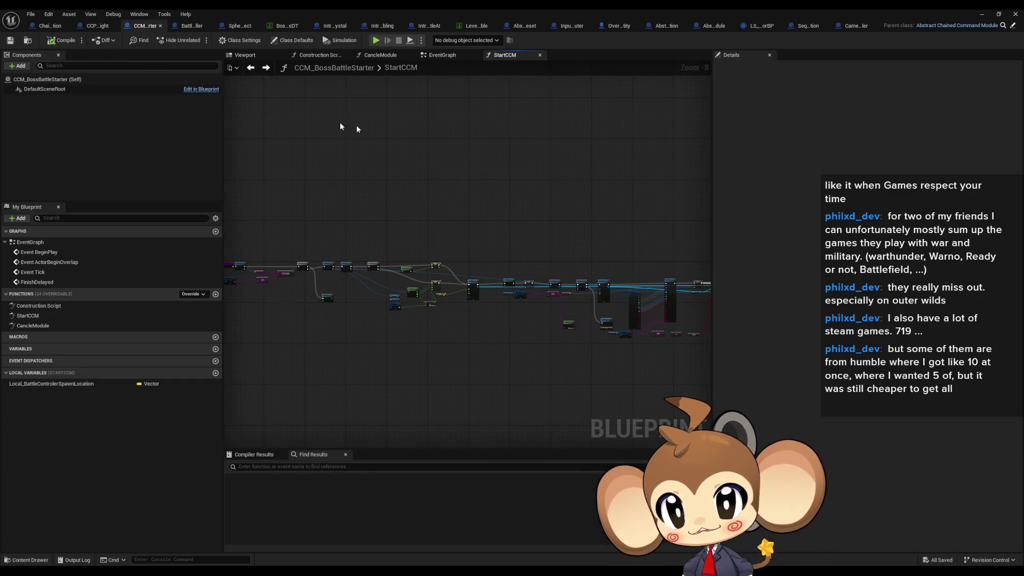
click(998, 14)
click(859, 26)
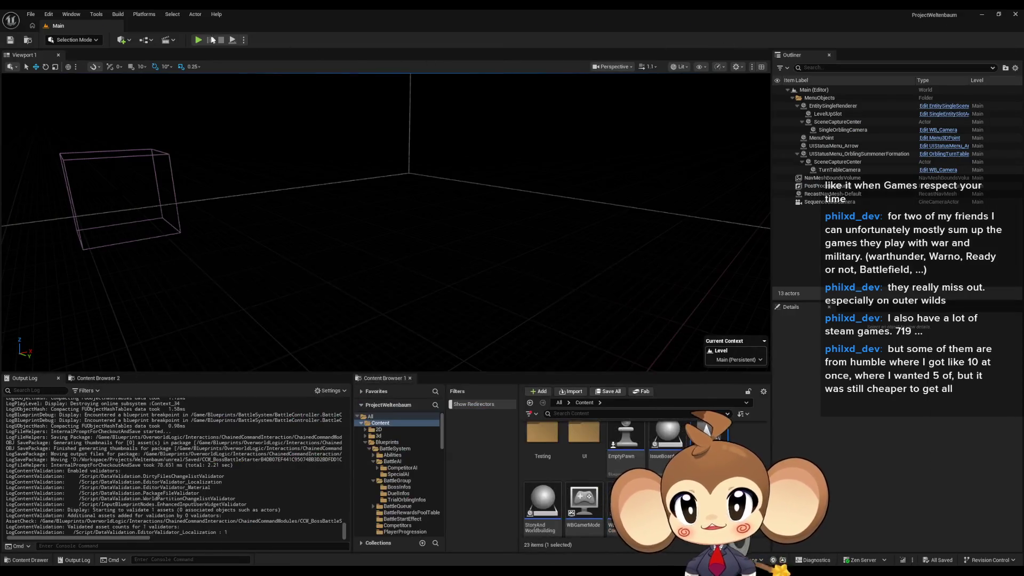
- Play the level to test the boss battle start, then stop the session
key(alt+p)
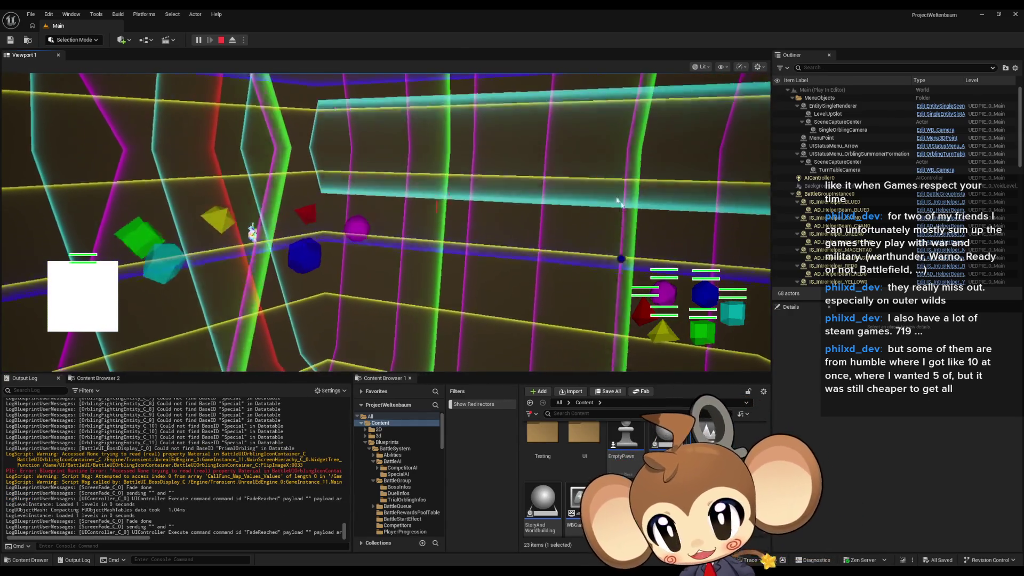
click(221, 40)
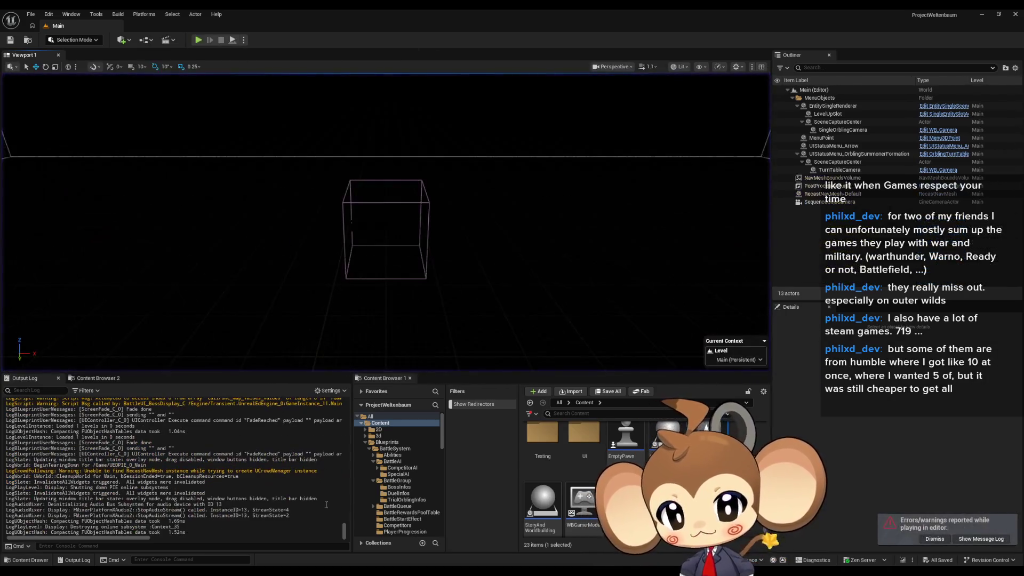
- Bring the CCM_BossBattleStarter blueprint editor back from the taskbar
mouse_move(403, 539)
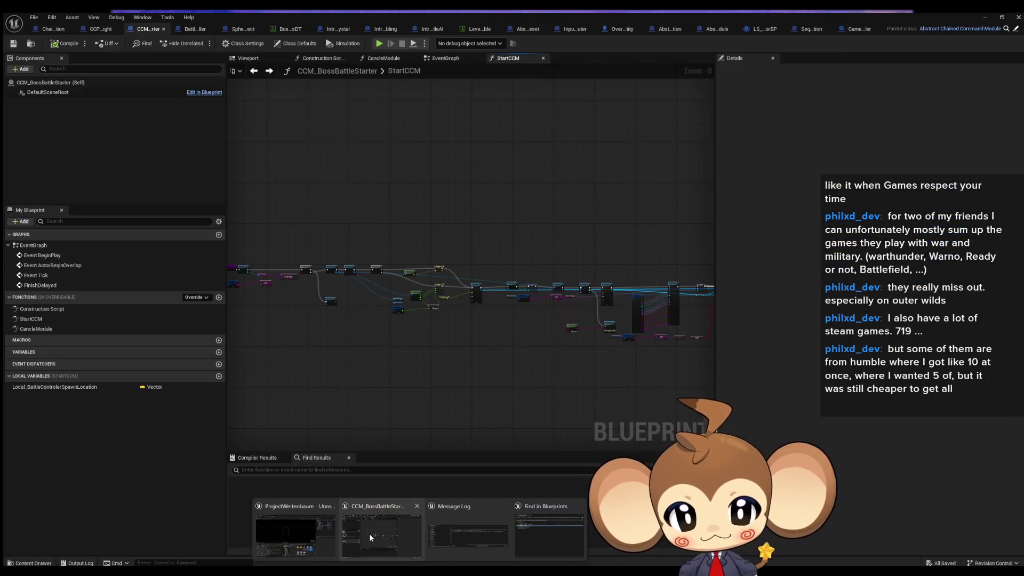
click(369, 533)
scroll(410, 379, up, 4)
scroll(476, 355, down, 1)
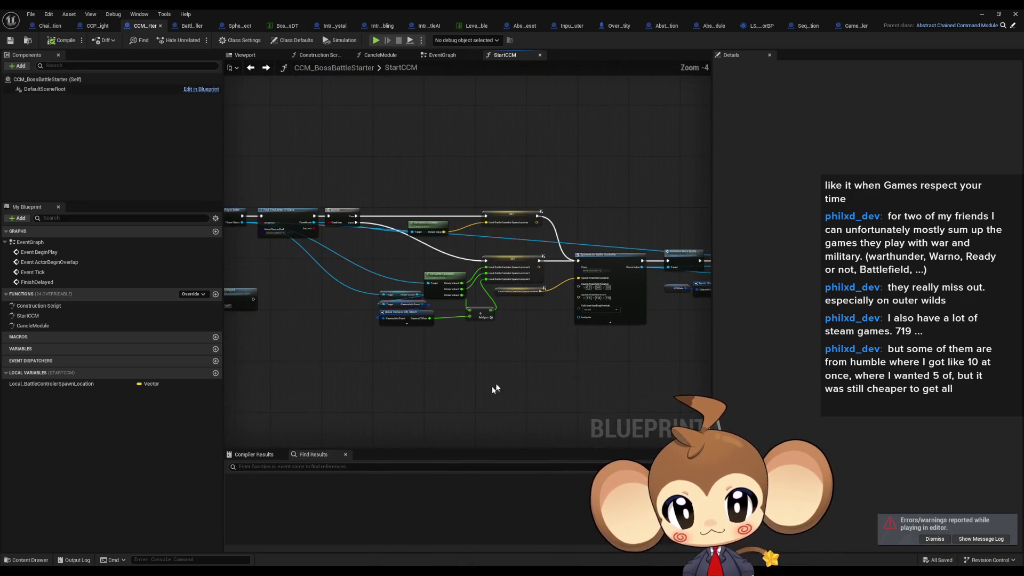
- Check BattleController's PrepareBattle graph, then view SphereEffect's InitializeSphereEffectForBattleStart graph before switching to Paint
click(186, 30)
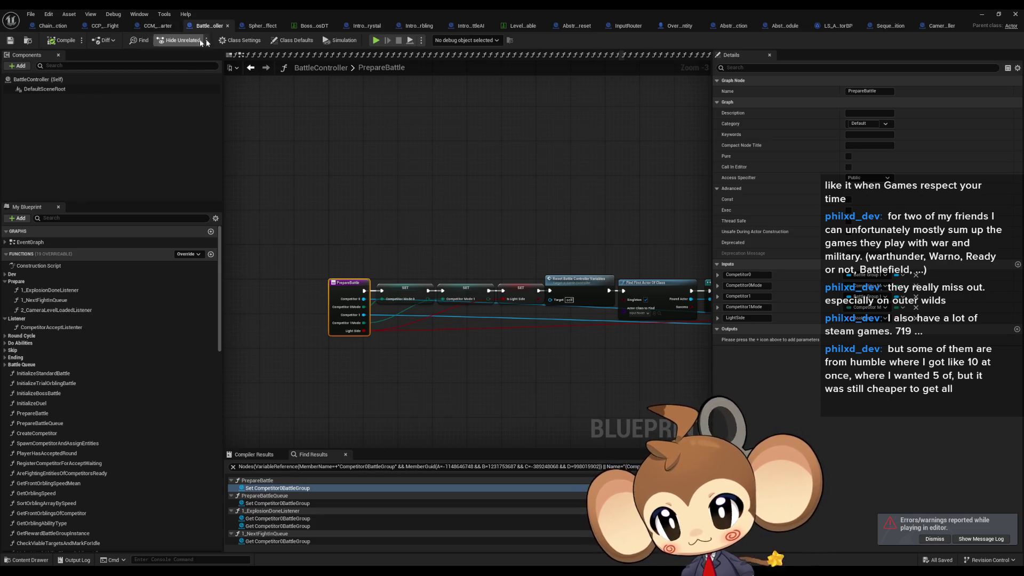
click(254, 28)
scroll(389, 219, down, 2)
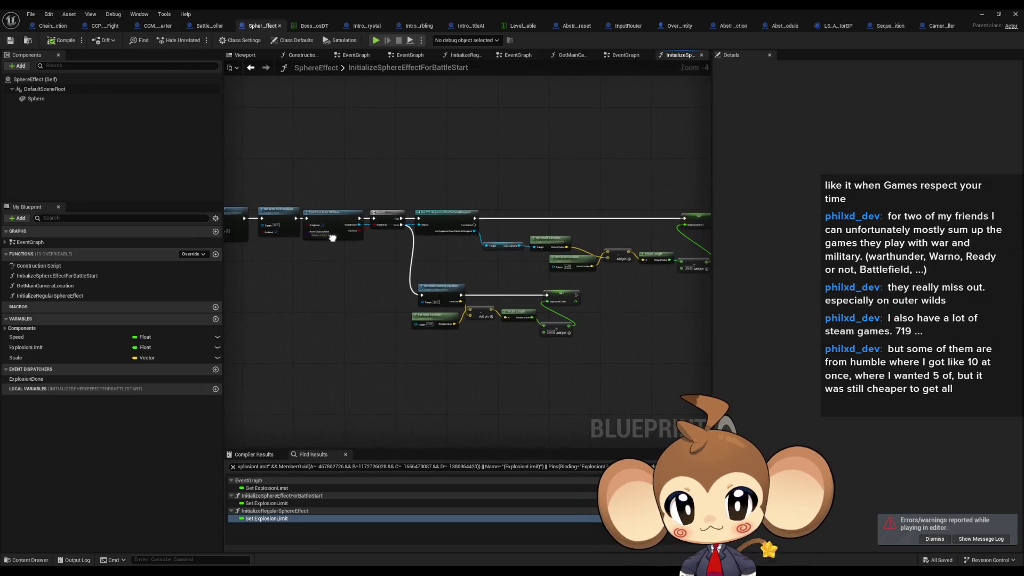
drag(309, 240, 307, 240)
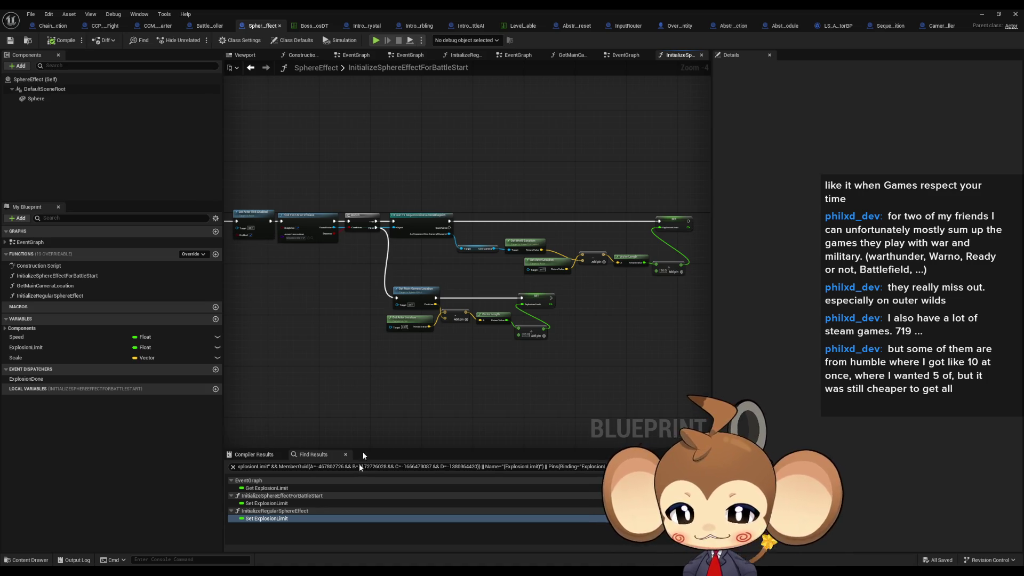
key(alt+Tab)
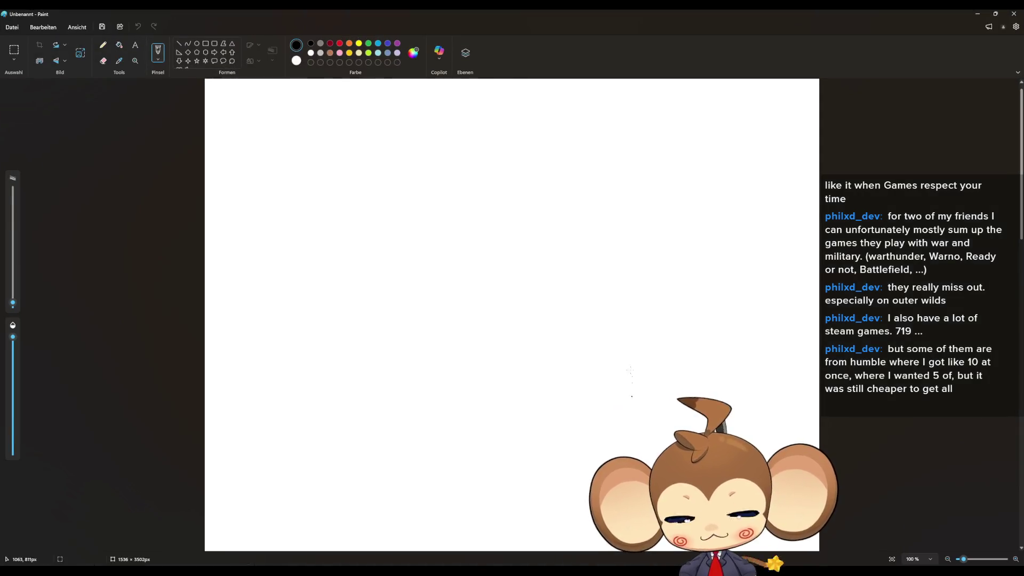
- Fill the canvas black with the bucket and set the pencil colour to white
click(120, 46)
click(274, 149)
click(103, 45)
click(311, 53)
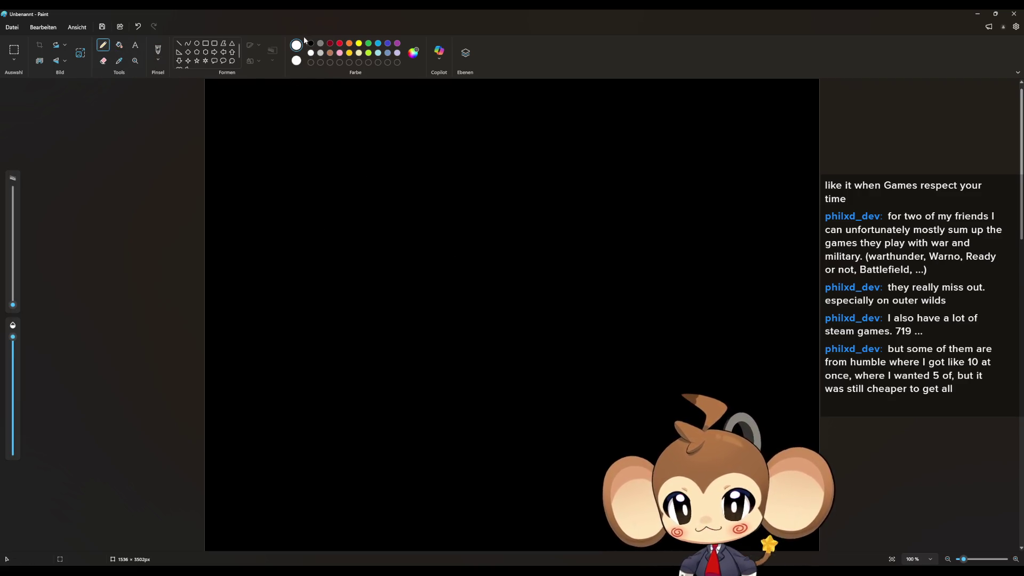
- Draw a tall upright white shape with a thicker pencil stroke
drag(279, 186, 280, 136)
key(ctrl+z)
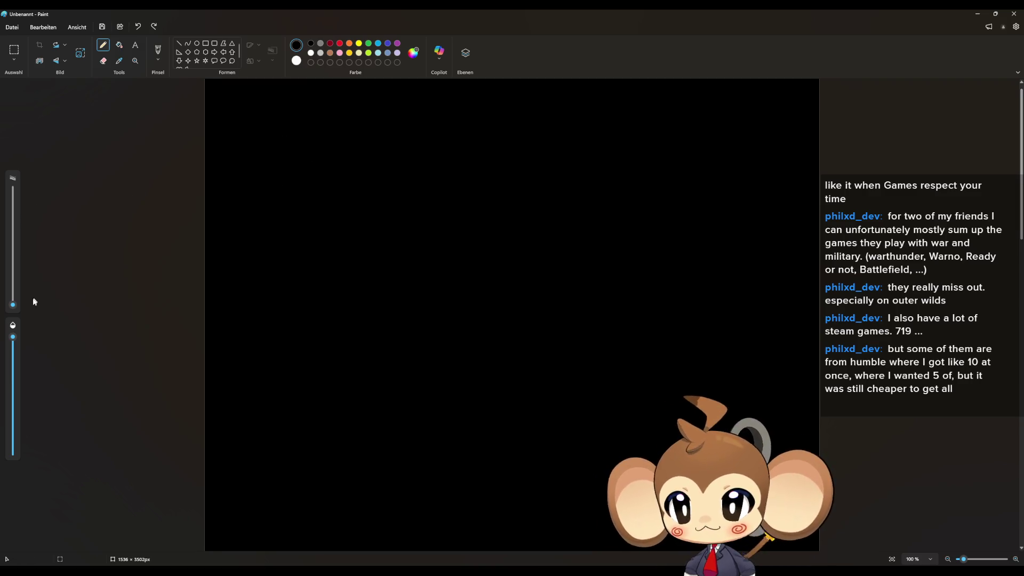
drag(19, 304, 18, 297)
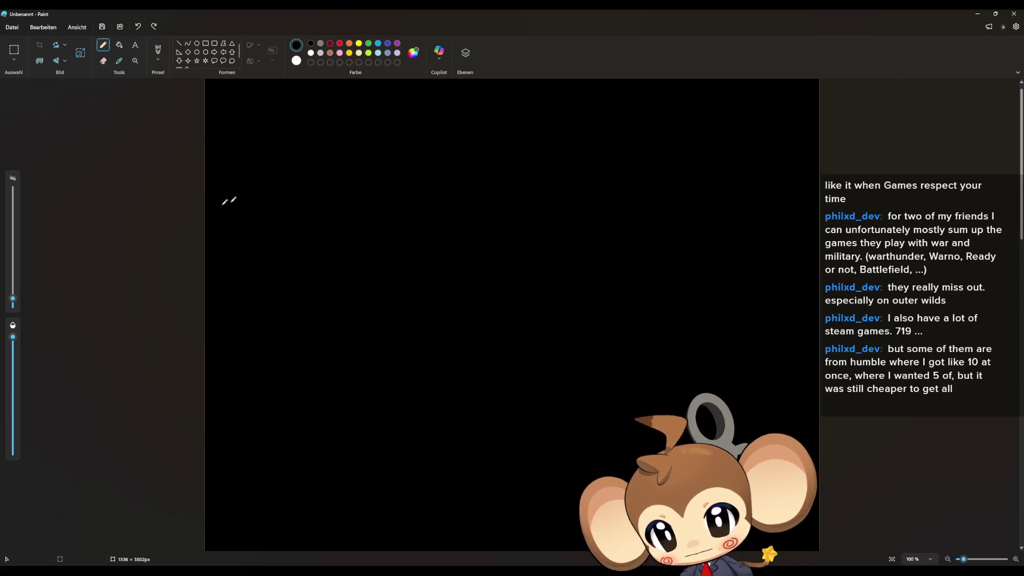
drag(283, 194, 285, 142)
mouse_move(310, 201)
mouse_down()
mouse_move(304, 109)
mouse_move(286, 145)
mouse_up()
drag(287, 197, 314, 204)
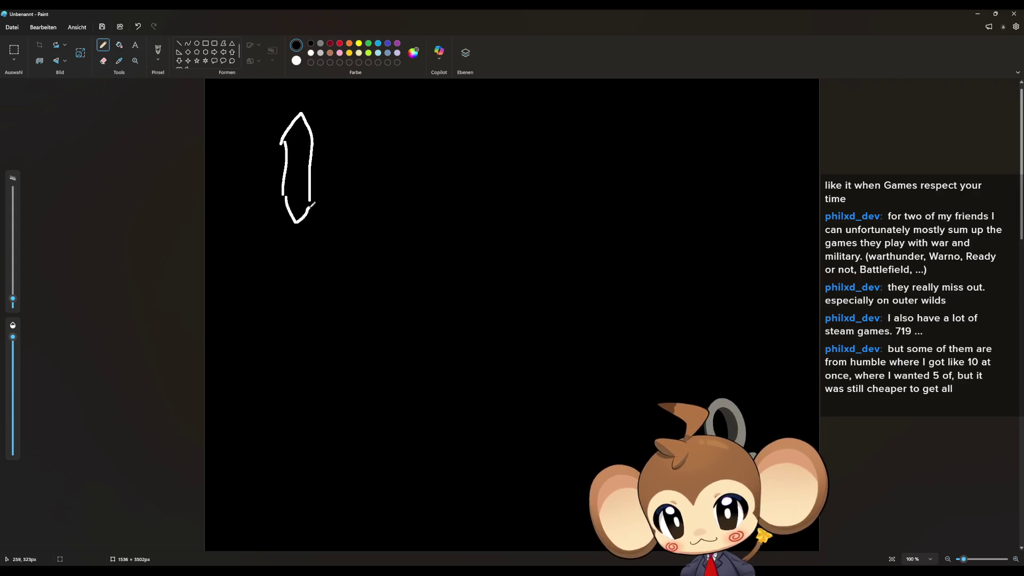
- Draw a small white oval ringed by red, purple, blue, light-blue, green and yellow dots
mouse_move(465, 195)
mouse_down()
mouse_move(473, 171)
mouse_move(480, 185)
mouse_move(472, 203)
mouse_move(465, 196)
mouse_up()
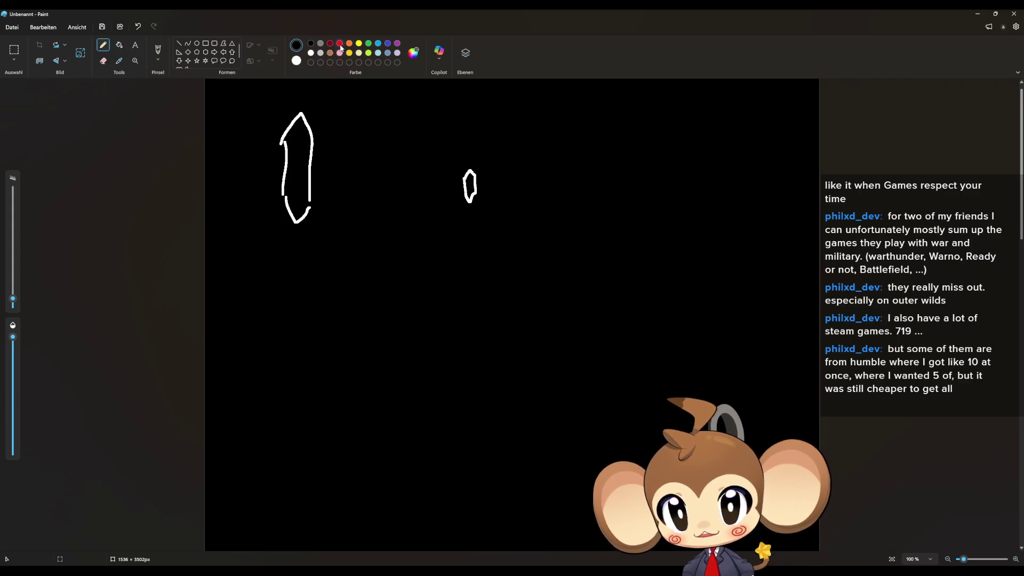
drag(430, 181, 433, 176)
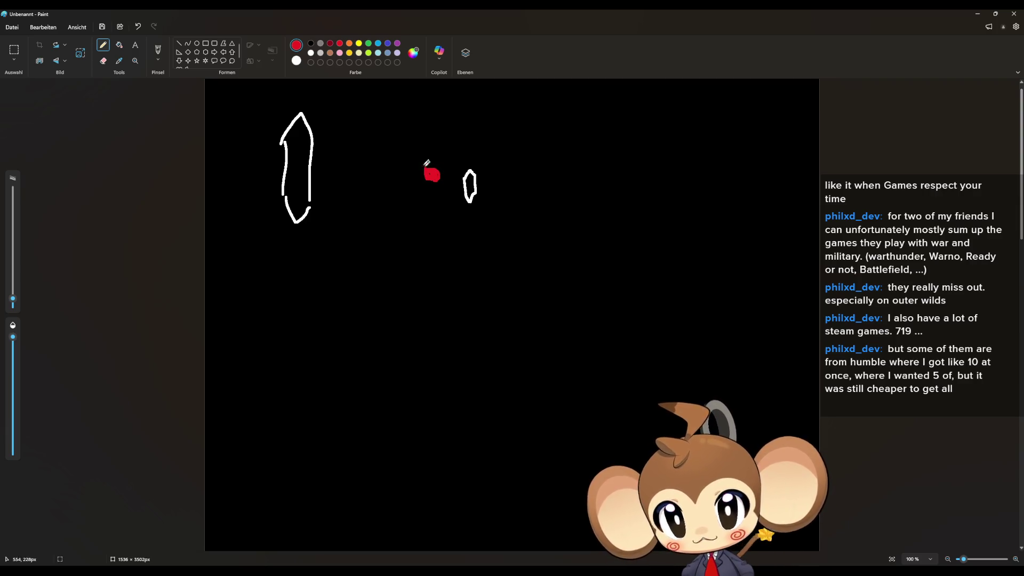
click(397, 43)
mouse_move(462, 142)
mouse_down()
mouse_move(460, 152)
mouse_move(467, 146)
mouse_up()
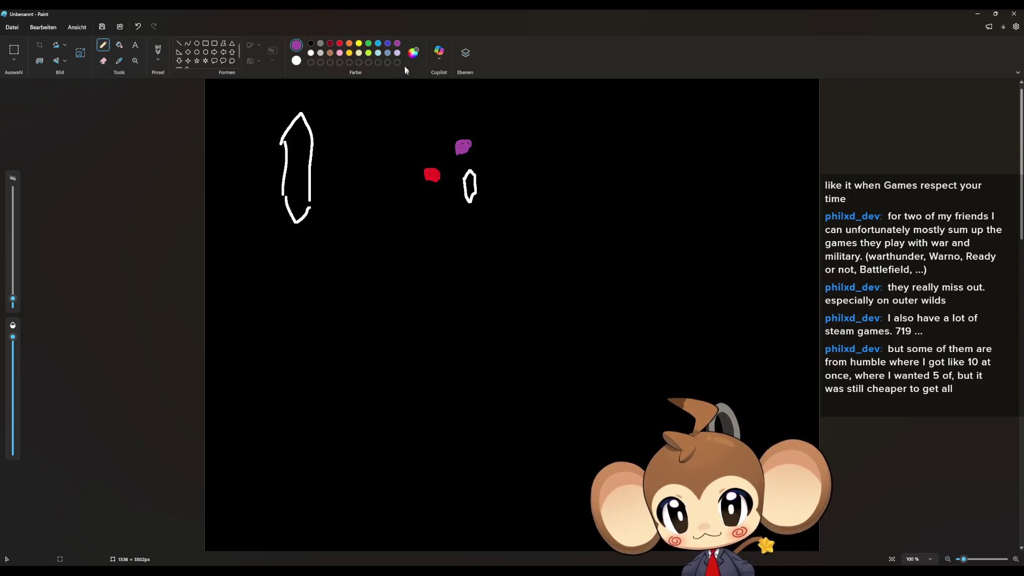
click(388, 43)
mouse_move(504, 160)
mouse_down()
mouse_move(496, 166)
mouse_move(507, 164)
mouse_up()
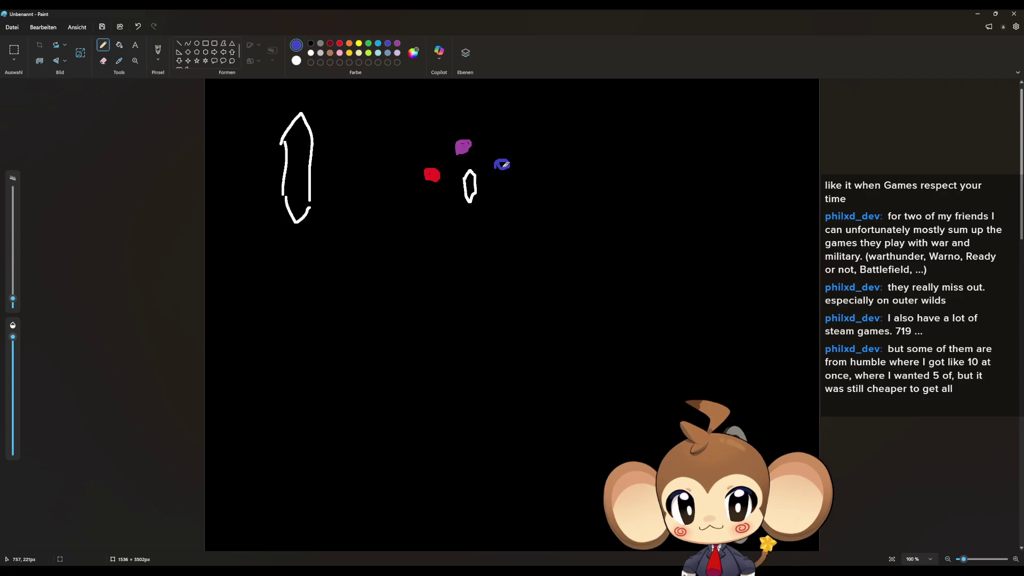
click(378, 43)
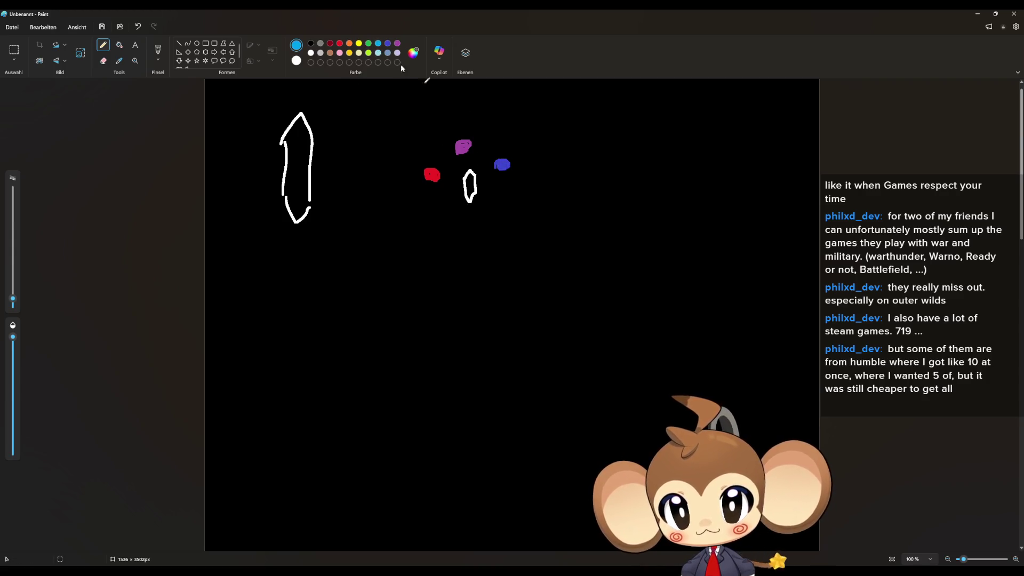
drag(511, 208, 515, 201)
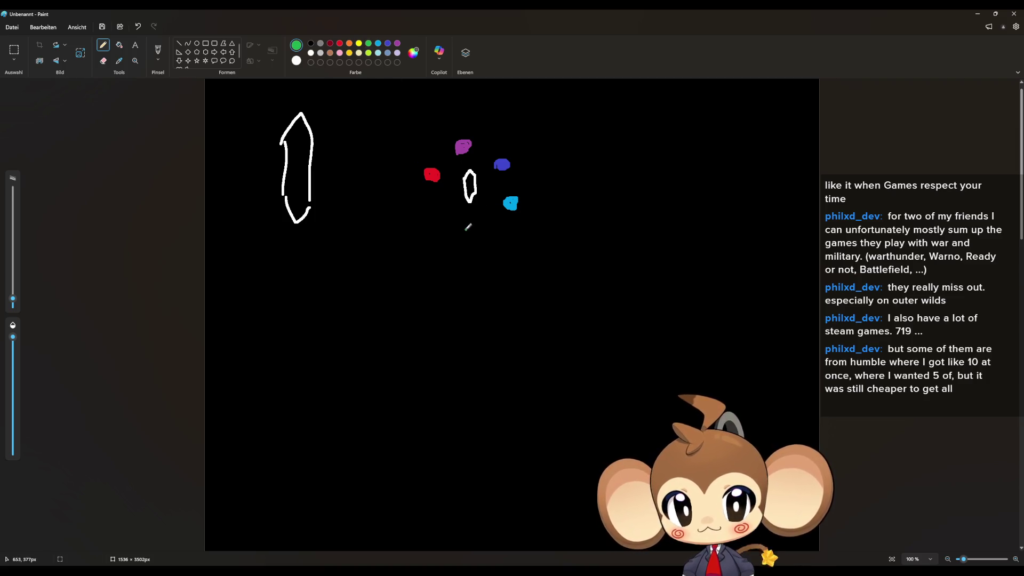
drag(463, 225, 422, 208)
click(360, 44)
click(395, 90)
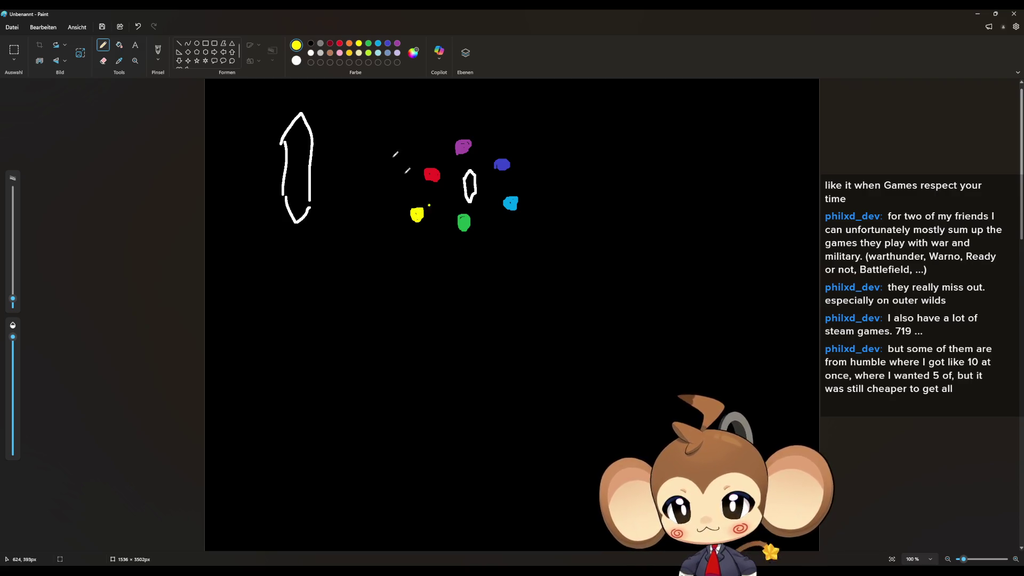
- Circle the red dot in white and draw an arrow from it to the tall shape
click(312, 45)
mouse_move(440, 190)
mouse_down()
mouse_move(420, 170)
mouse_move(448, 172)
mouse_move(436, 189)
mouse_up()
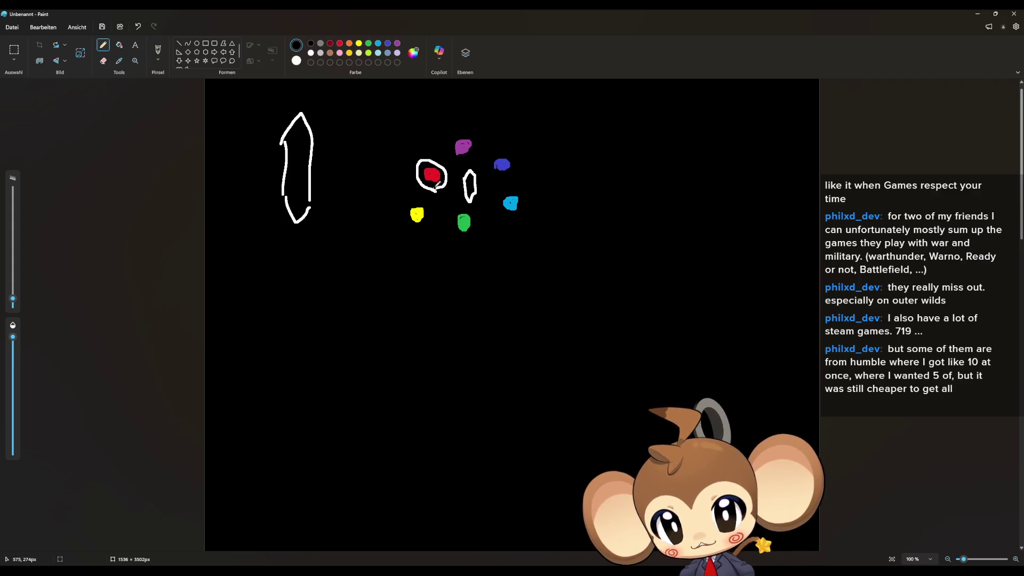
mouse_move(315, 161)
mouse_down()
mouse_move(405, 170)
mouse_move(310, 158)
mouse_move(326, 173)
mouse_up()
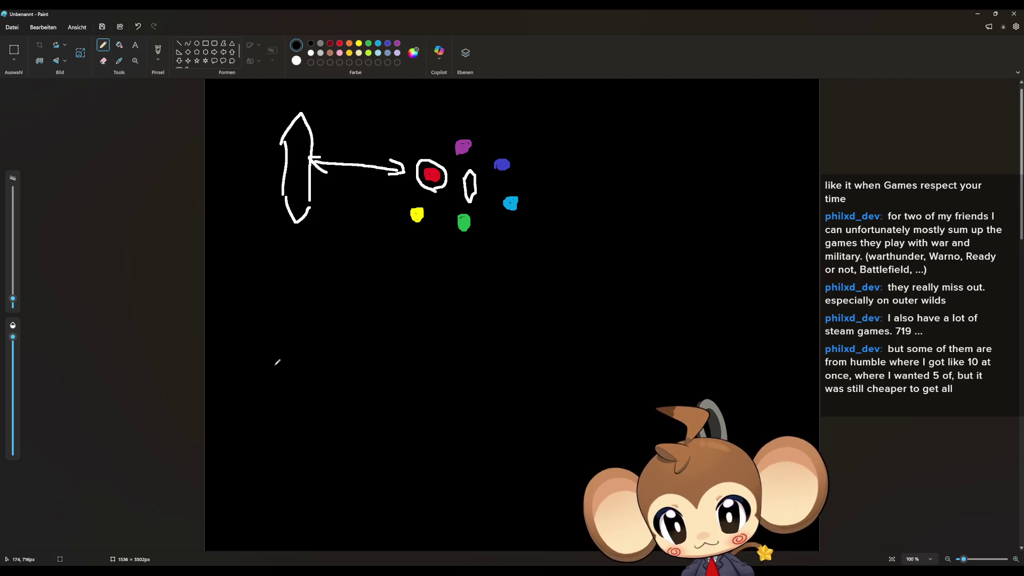
- Sketch a crossed, hatched oval in the lower left with a small stick figure beside it
mouse_move(261, 373)
mouse_down()
mouse_move(294, 341)
mouse_move(259, 379)
mouse_up()
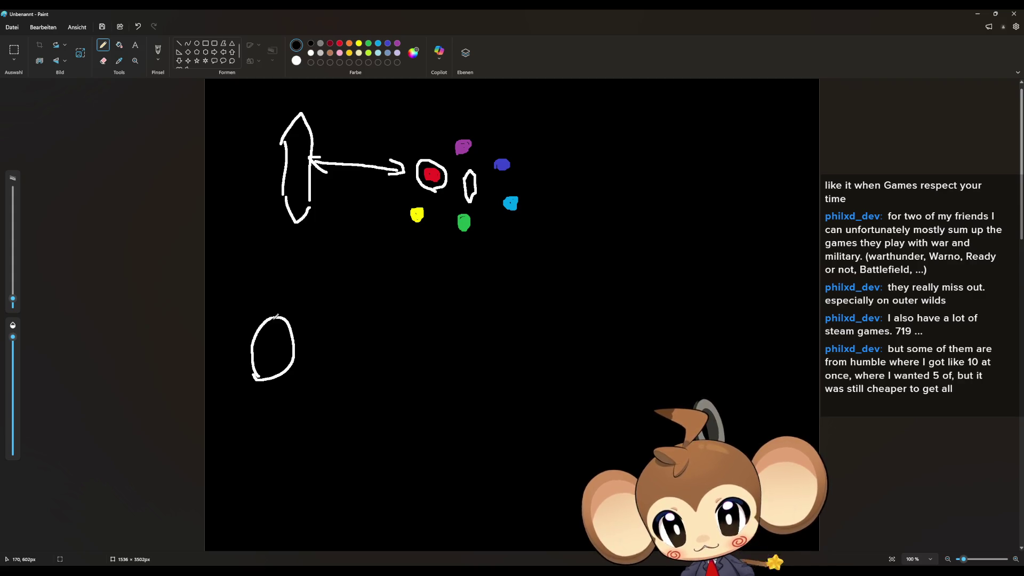
drag(276, 315, 272, 377)
mouse_move(257, 324)
mouse_down()
mouse_move(302, 355)
mouse_move(261, 356)
mouse_move(241, 309)
mouse_move(296, 304)
mouse_up()
mouse_move(299, 353)
mouse_down()
mouse_move(303, 372)
mouse_move(267, 398)
mouse_move(234, 381)
mouse_up()
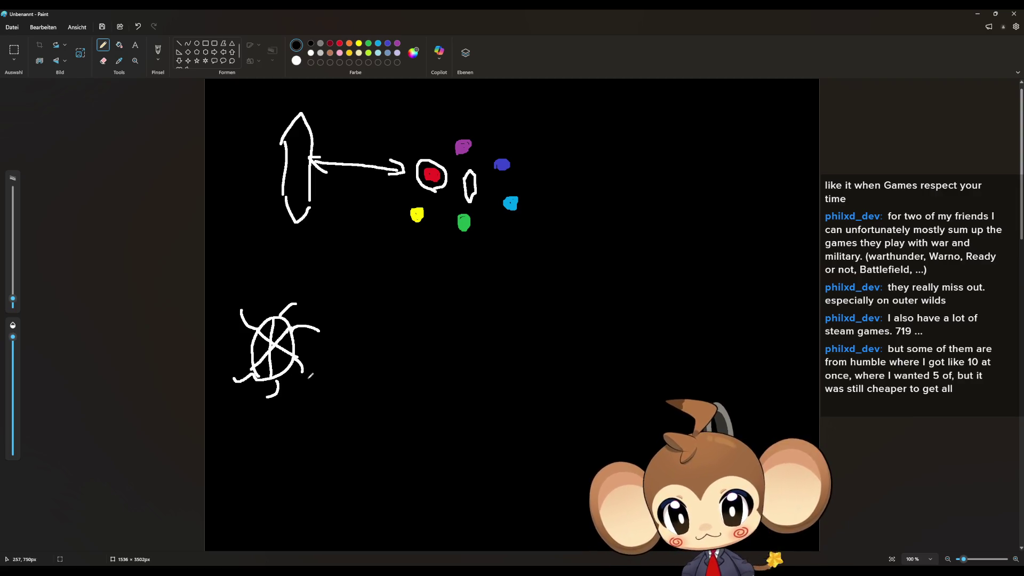
mouse_move(309, 371)
mouse_down()
mouse_move(320, 354)
mouse_move(321, 369)
mouse_move(309, 320)
mouse_move(310, 341)
mouse_move(320, 333)
mouse_up()
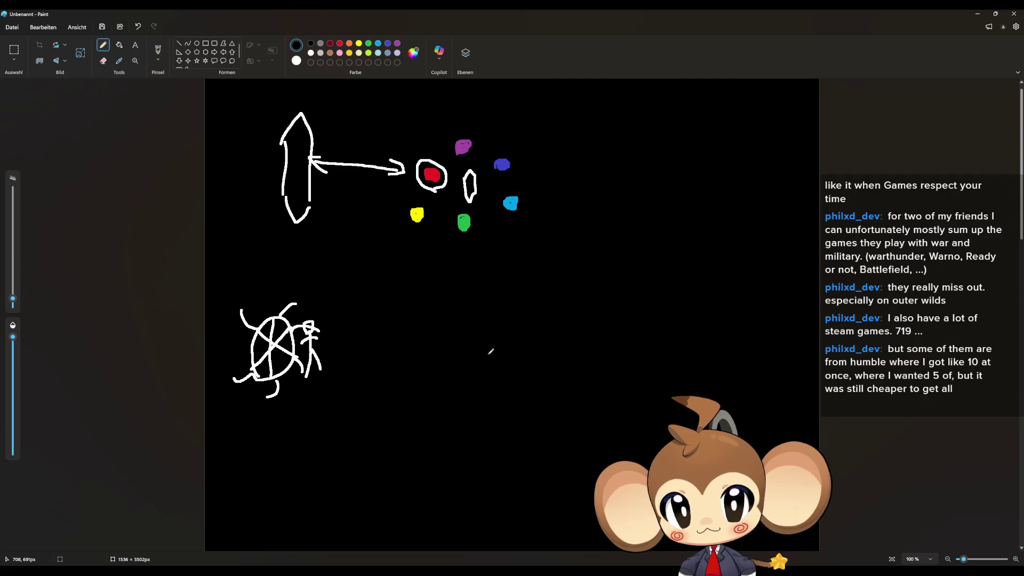
click(13, 51)
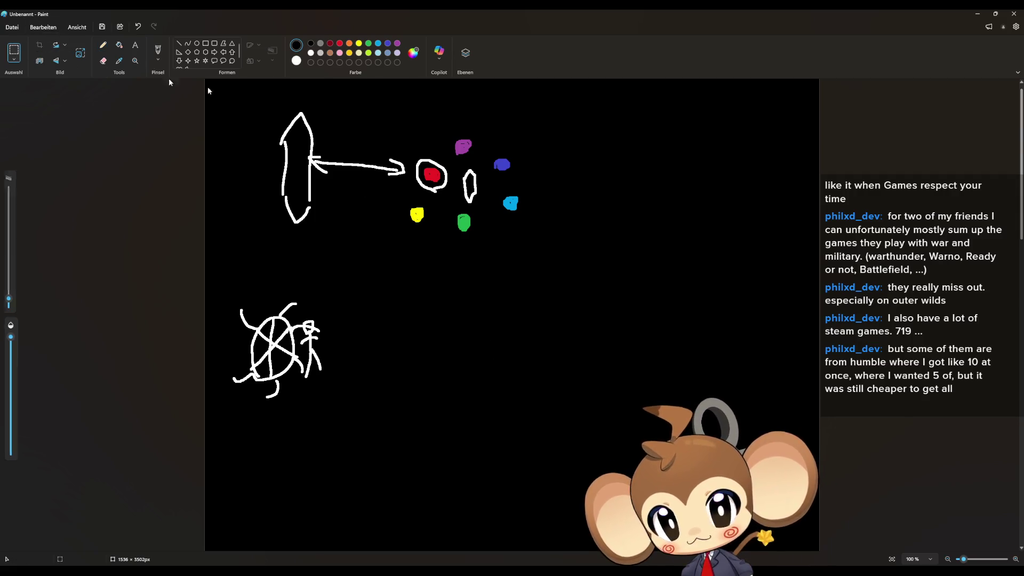
- Copy the coloured-dot cluster and paste the duplicate below the original
drag(407, 123, 557, 243)
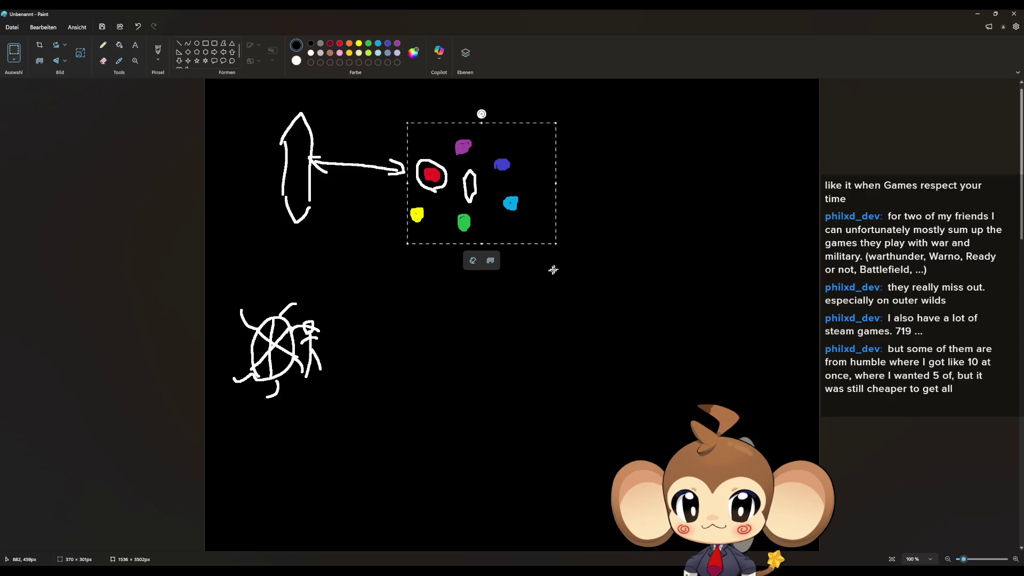
key(ctrl+c)
key(ctrl+v)
mouse_move(276, 144)
mouse_down()
mouse_move(447, 343)
mouse_move(473, 356)
mouse_up()
- Fill the copied red dot's white ring black, loop the copied dots in white, then minimise Paint
click(119, 45)
click(432, 332)
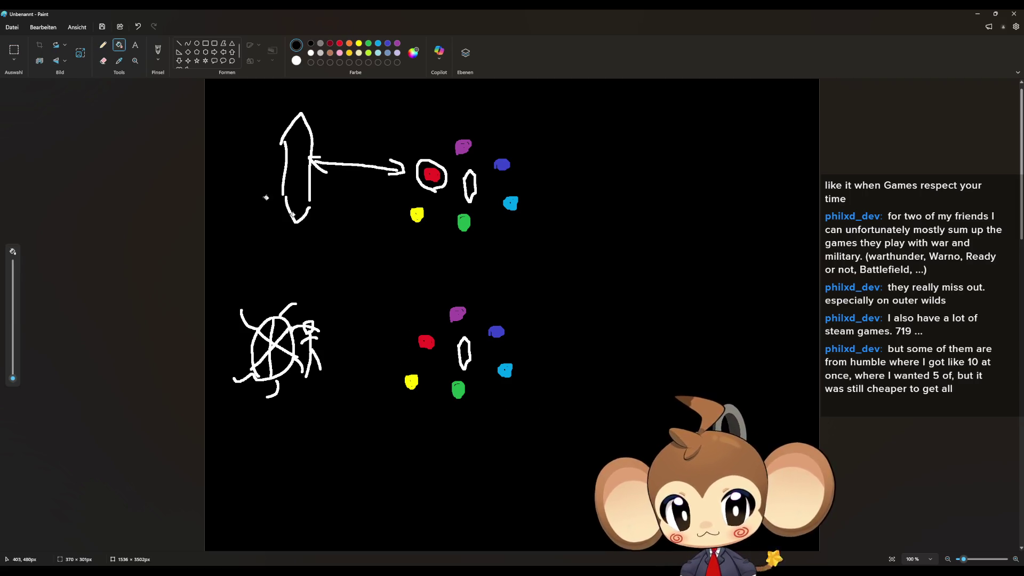
click(103, 45)
mouse_move(433, 295)
mouse_down()
mouse_move(388, 393)
mouse_move(429, 391)
mouse_move(473, 297)
mouse_move(433, 295)
mouse_up()
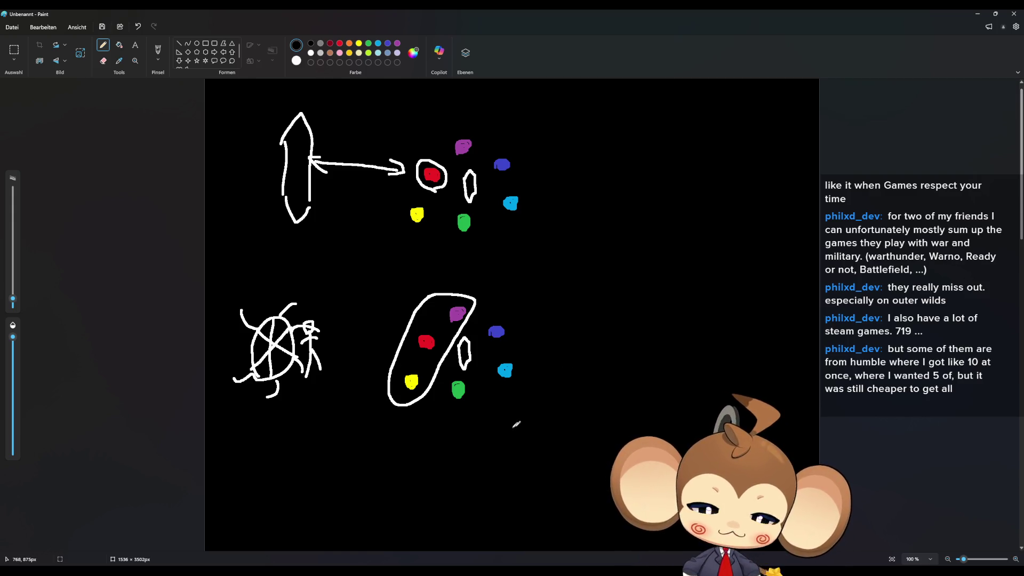
click(978, 14)
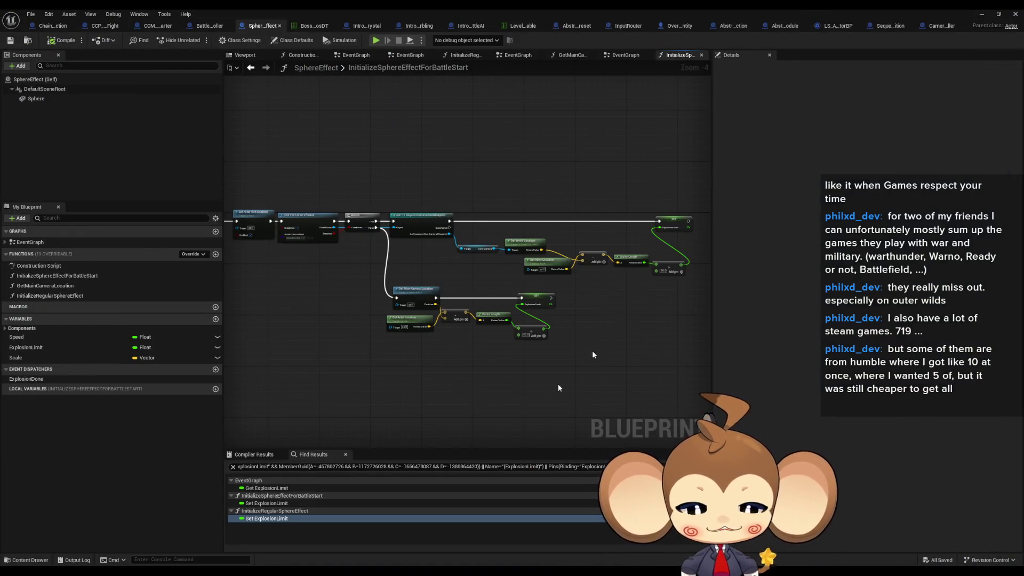
- Minimise the Blueprint editor and open the Blueprints folder in the Content Browser
click(982, 14)
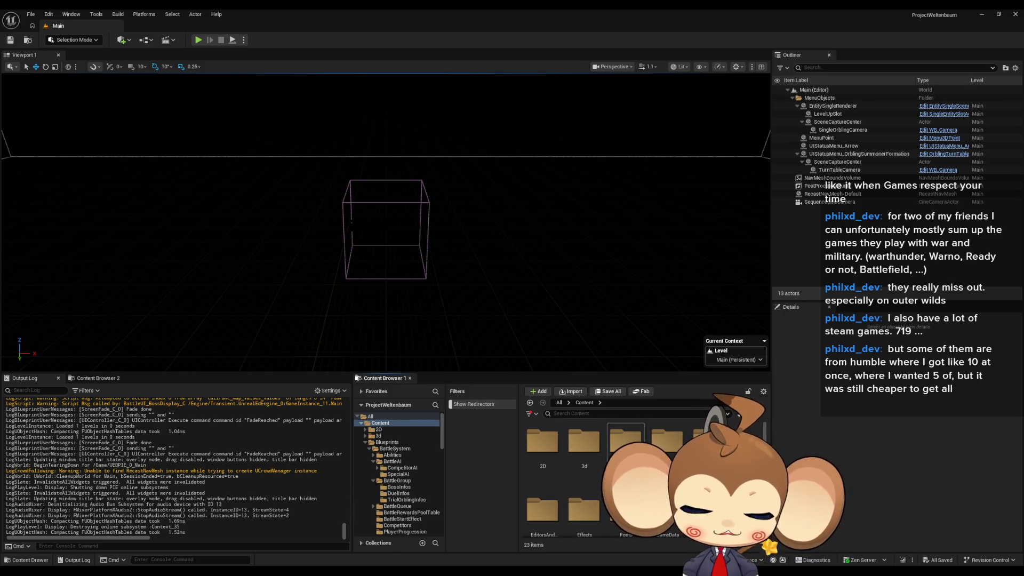
click(386, 443)
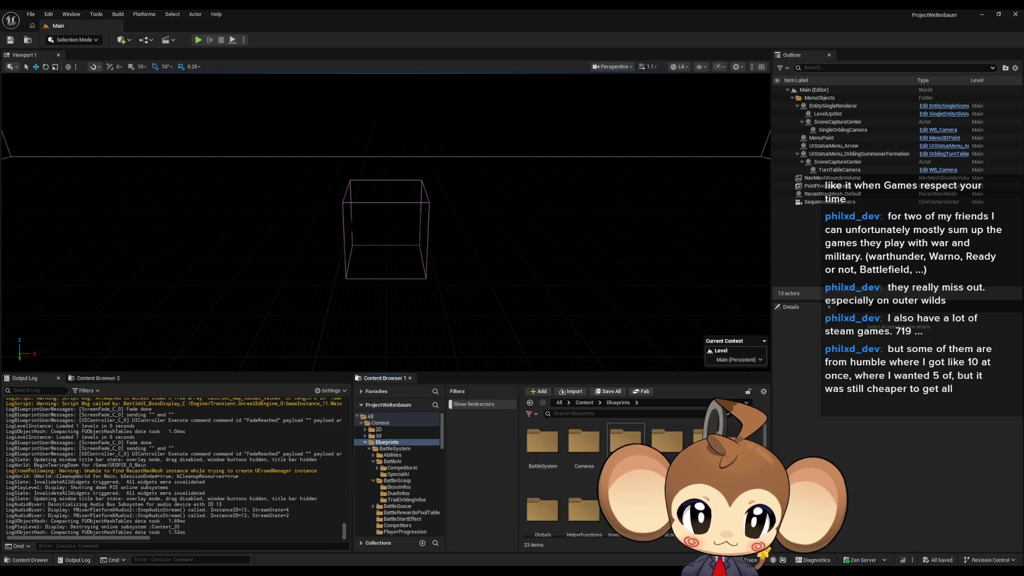